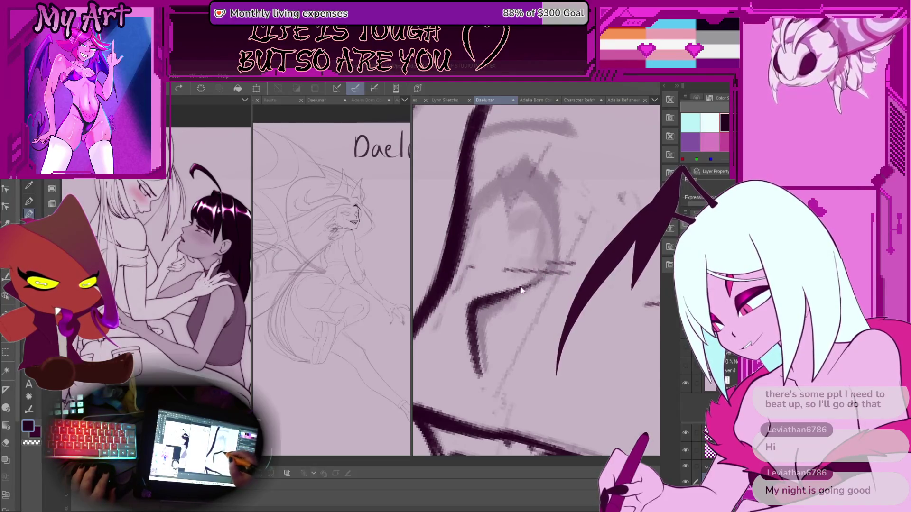
Step: Rotate the canvas back and forth to a comfortable angle for inking the eye
mouse_move(550, 265)
left_mouse_down()
mouse_move(513, 247)
mouse_move(463, 256)
left_mouse_up()
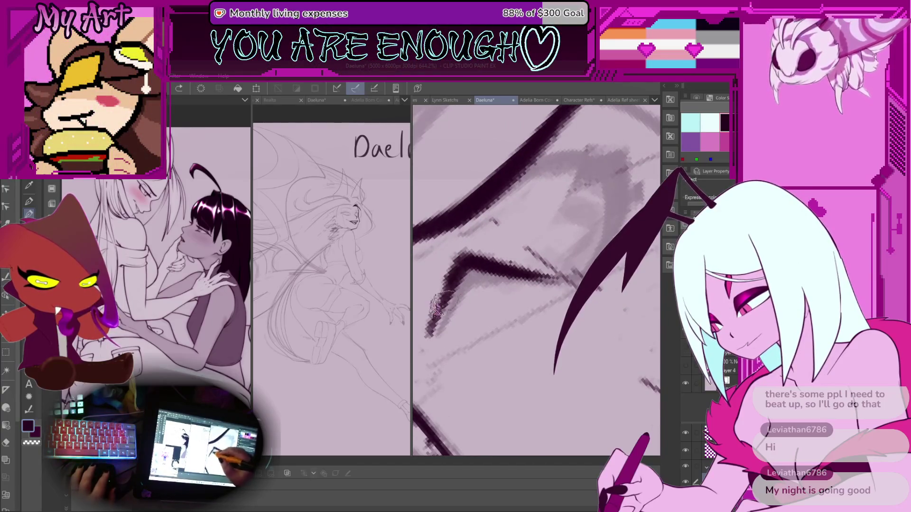
mouse_move(433, 315)
left_mouse_down()
mouse_move(548, 297)
mouse_move(600, 237)
mouse_move(545, 292)
mouse_move(522, 247)
mouse_move(528, 307)
left_mouse_up()
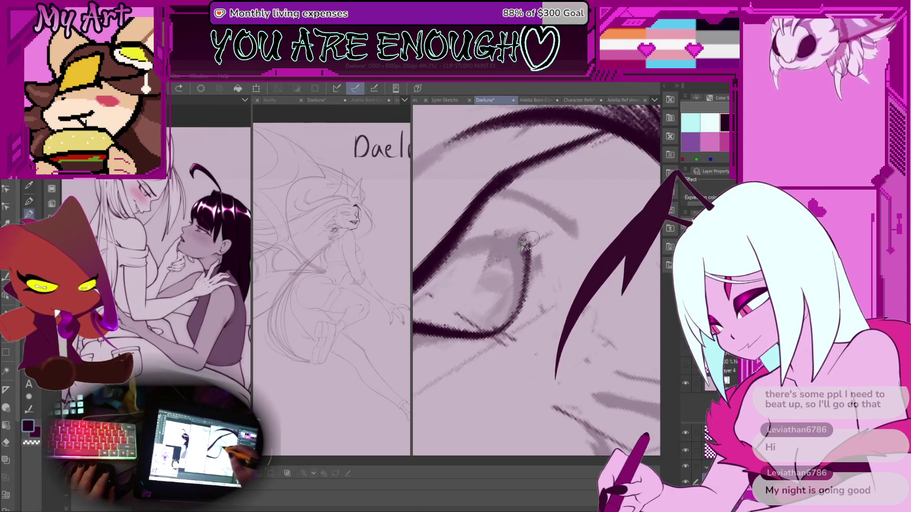
left_click_drag(528, 241, 522, 287)
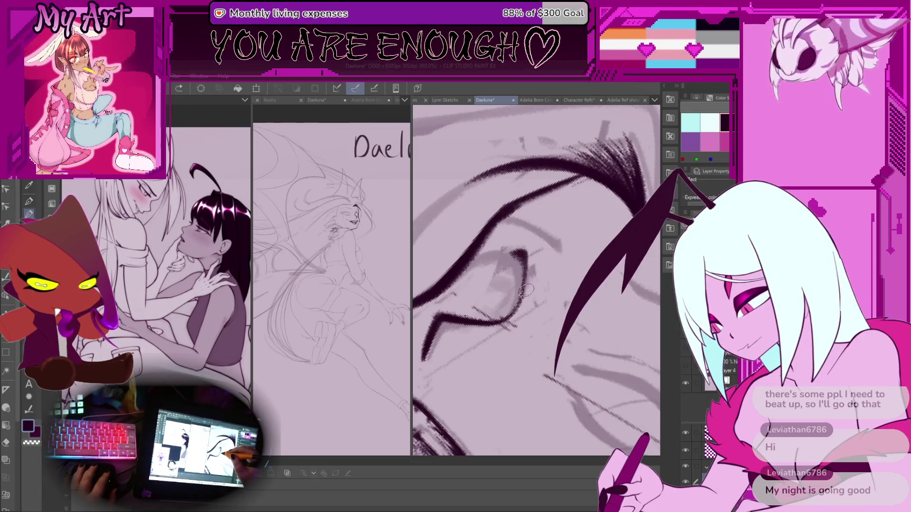
scroll(527, 266, "down", 1)
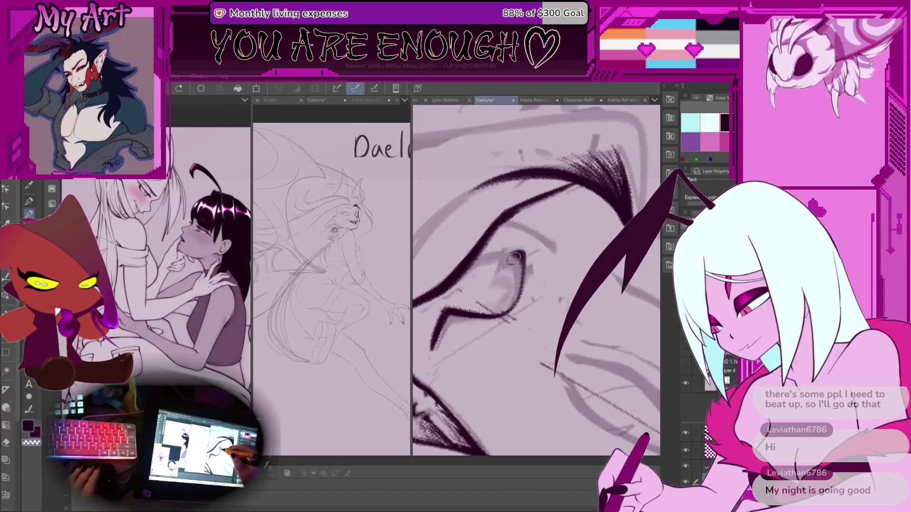
left_click_drag(525, 281, 540, 269)
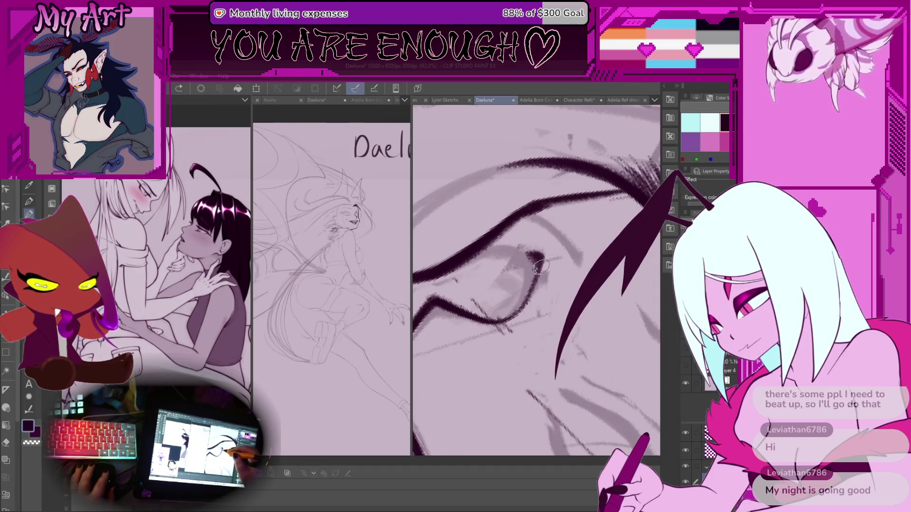
Step: Erase the dark blob inside the eye and its lower curve, undoing a stray stroke
left_click_drag(534, 280, 536, 256)
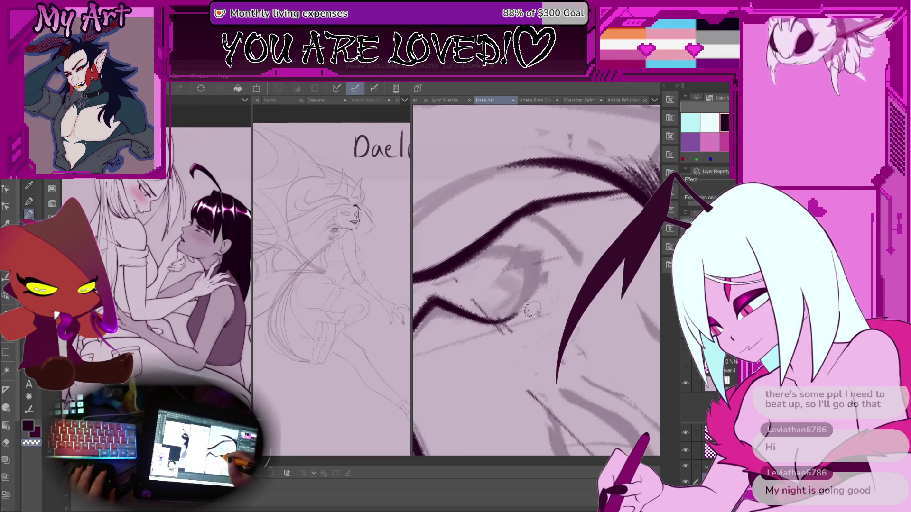
left_click_drag(527, 281, 524, 329)
key("ctrl+z")
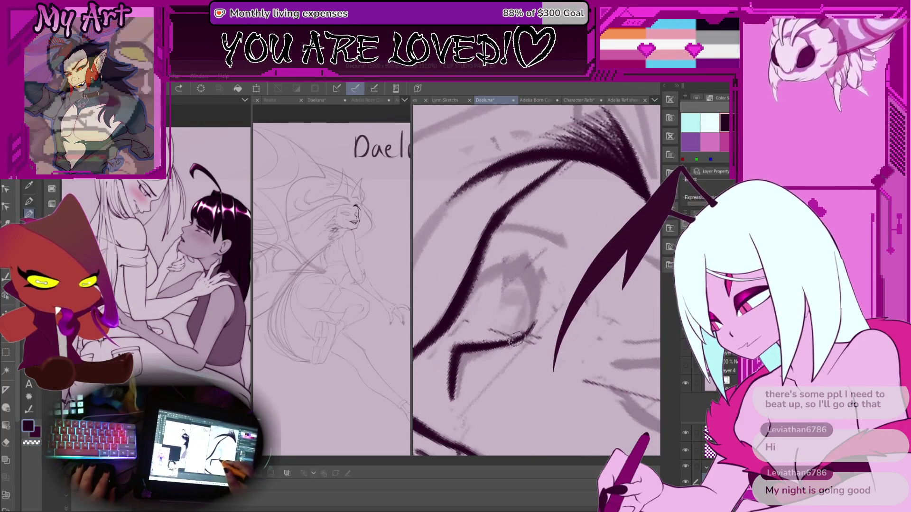
left_click_drag(518, 291, 535, 308)
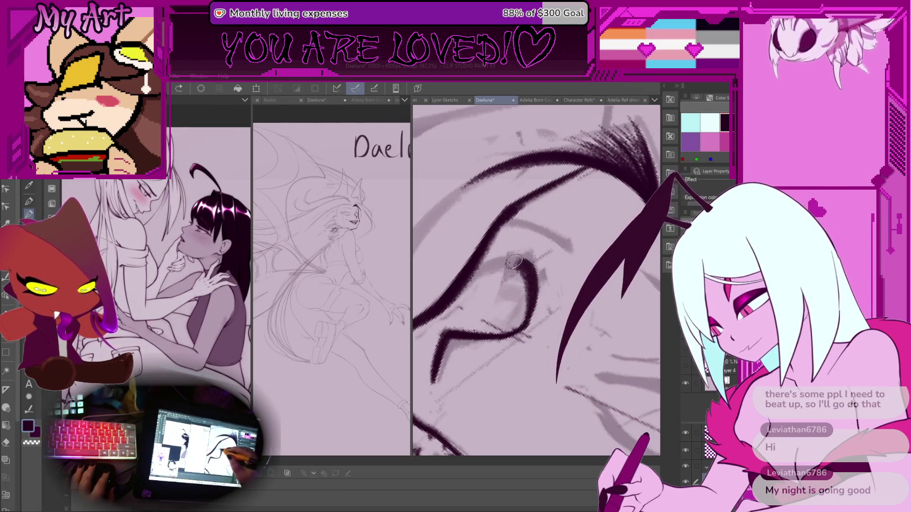
left_click_drag(512, 276, 522, 289)
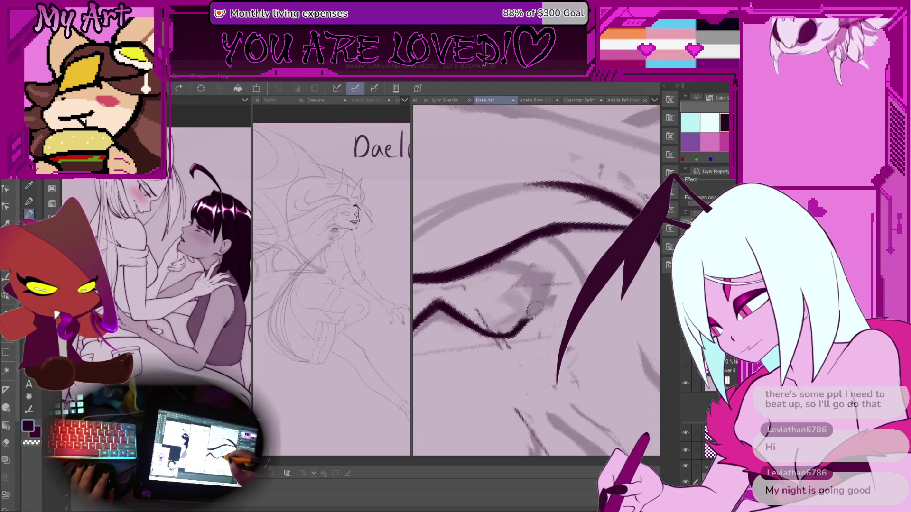
mouse_move(491, 261)
left_mouse_down()
mouse_move(529, 303)
mouse_move(521, 329)
mouse_move(532, 285)
mouse_move(539, 298)
mouse_move(552, 270)
left_mouse_up()
scroll(536, 292, "down", 4)
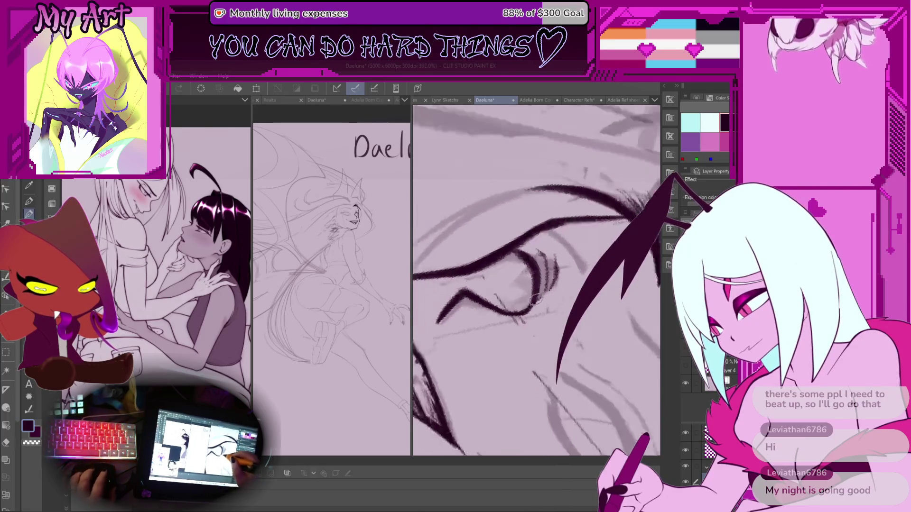
Step: Zoom in and tilt the canvas so the eye's lashes lie flatter
scroll(547, 317, "up", 3)
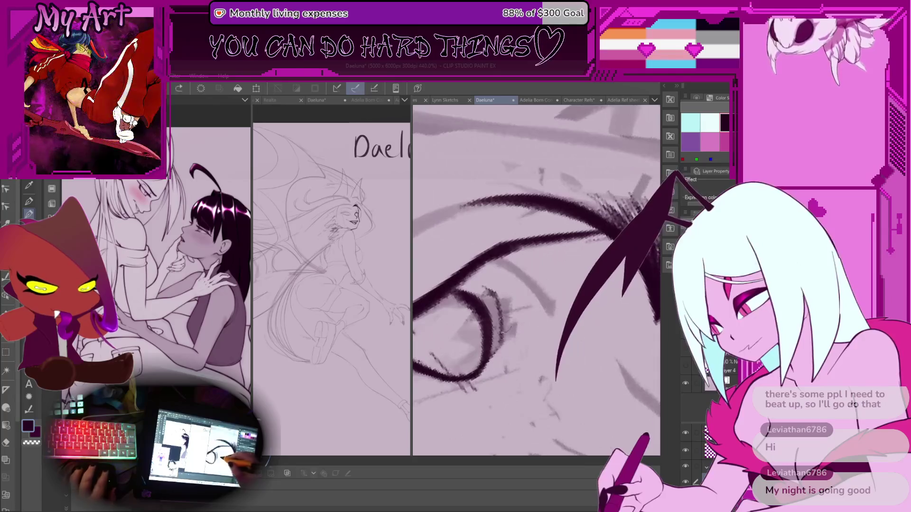
left_click_drag(492, 359, 514, 353)
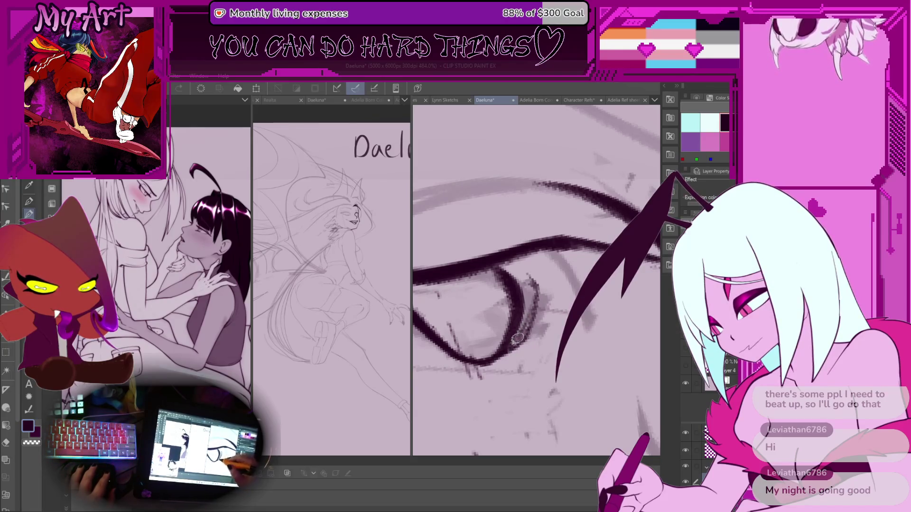
mouse_move(519, 285)
left_mouse_down()
mouse_move(533, 310)
mouse_move(564, 283)
mouse_move(529, 326)
mouse_move(513, 301)
mouse_move(524, 313)
left_mouse_up()
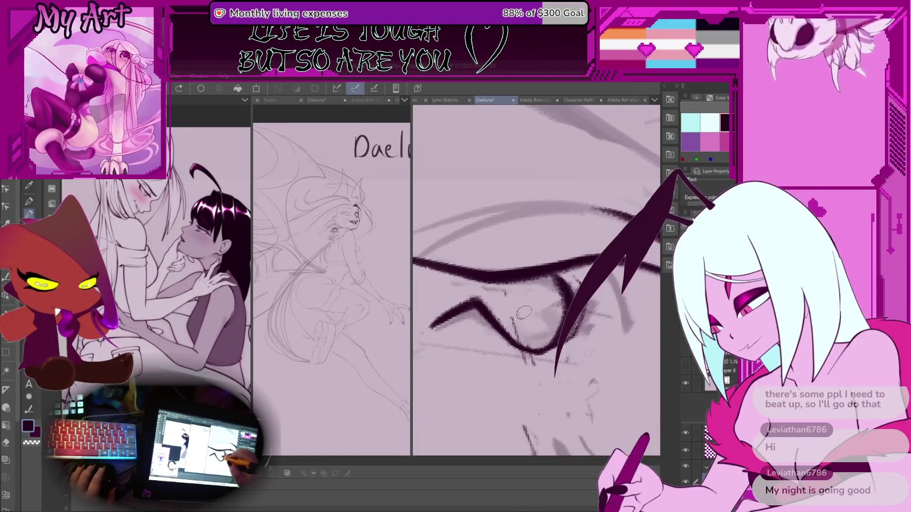
scroll(517, 328, "down", 3)
scroll(512, 326, "up", 3)
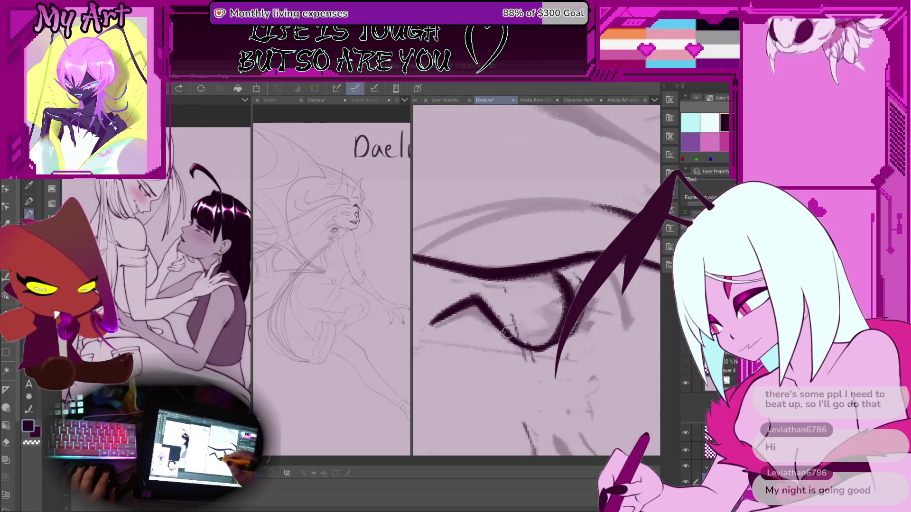
scroll(535, 281, "down", 3)
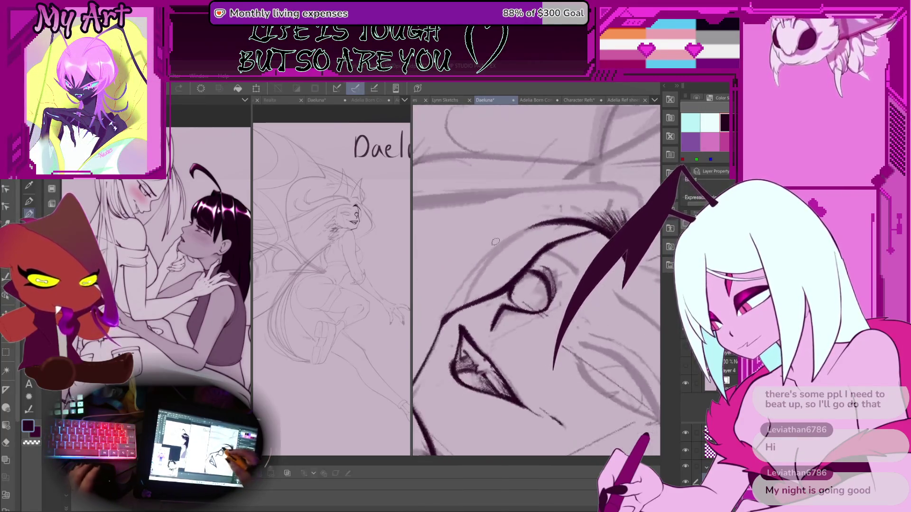
scroll(537, 332, "down", 2)
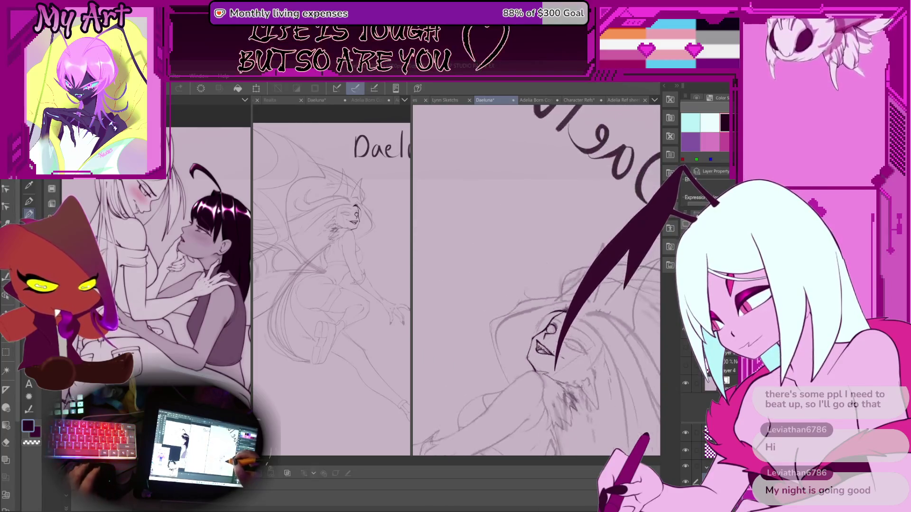
scroll(537, 309, "up", 3)
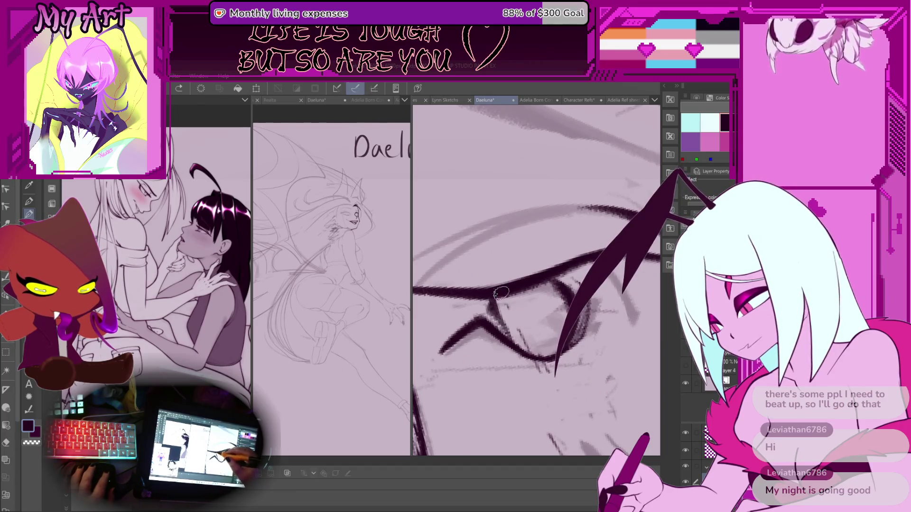
Step: Redraw eyelid, lash and iris strokes on the rotated close-up, undoing a bad stroke
left_click_drag(510, 343, 465, 317)
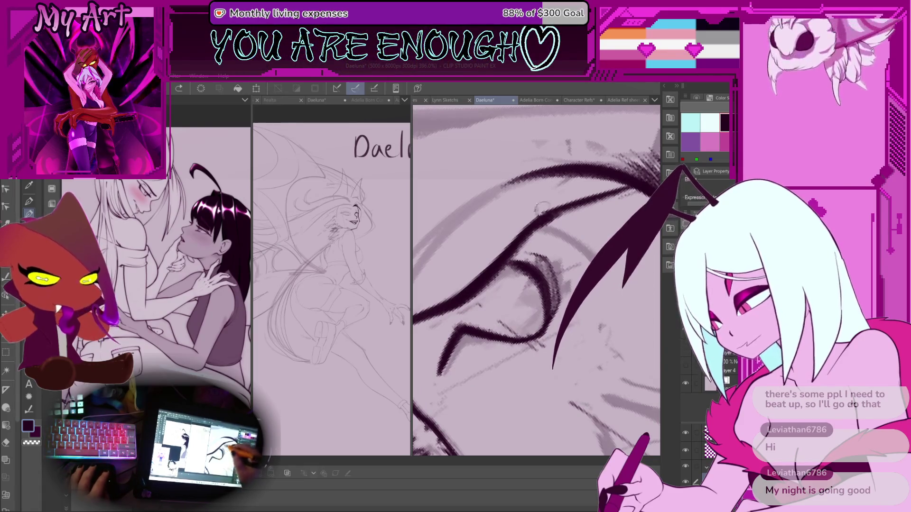
left_click_drag(541, 208, 501, 324)
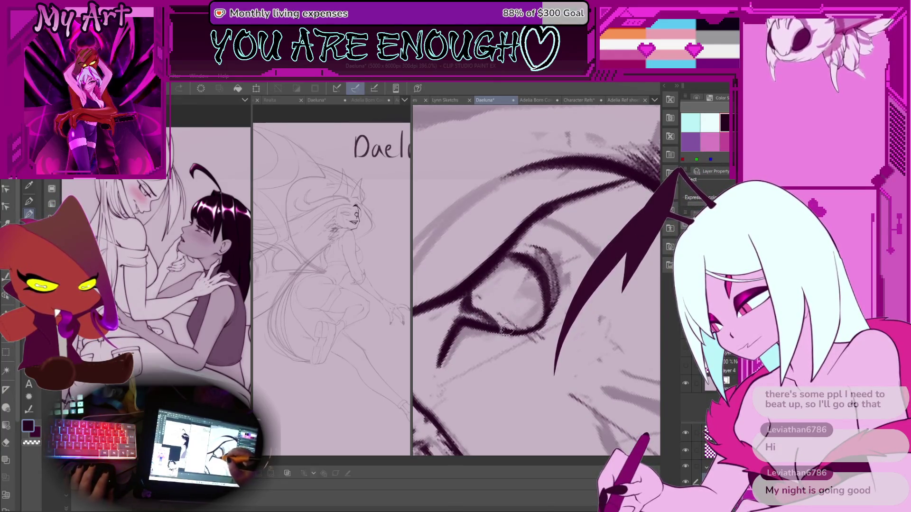
left_click_drag(507, 329, 491, 328)
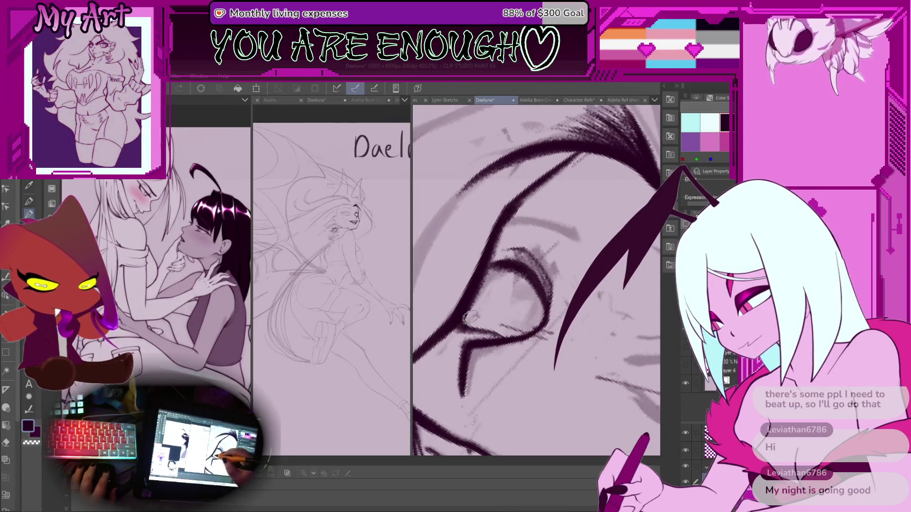
left_click_drag(511, 265, 492, 303)
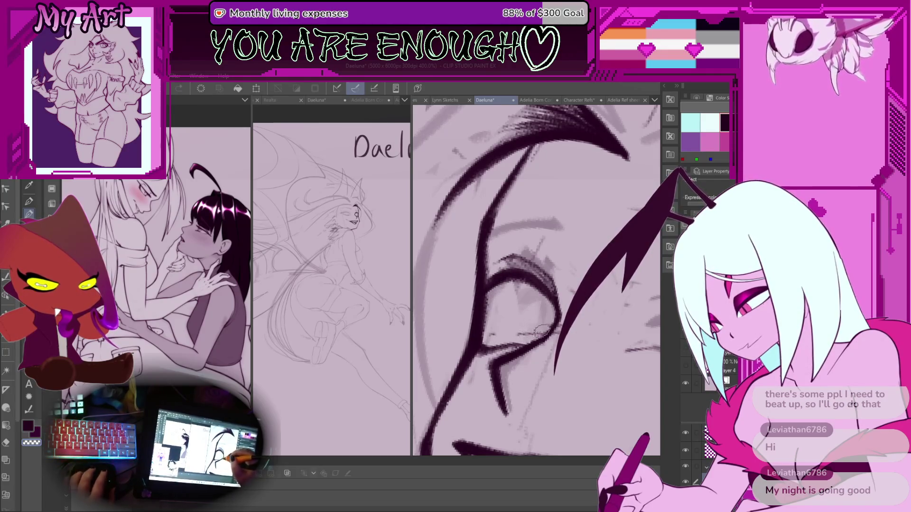
mouse_move(539, 332)
left_mouse_down()
mouse_move(549, 339)
mouse_move(522, 251)
left_mouse_up()
mouse_move(519, 309)
left_mouse_down()
mouse_move(536, 292)
mouse_move(512, 305)
left_mouse_up()
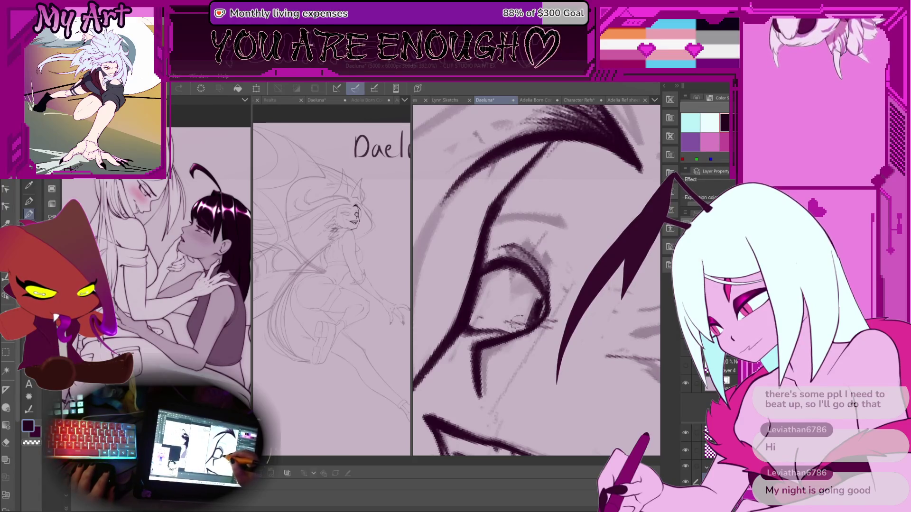
key("ctrl+z")
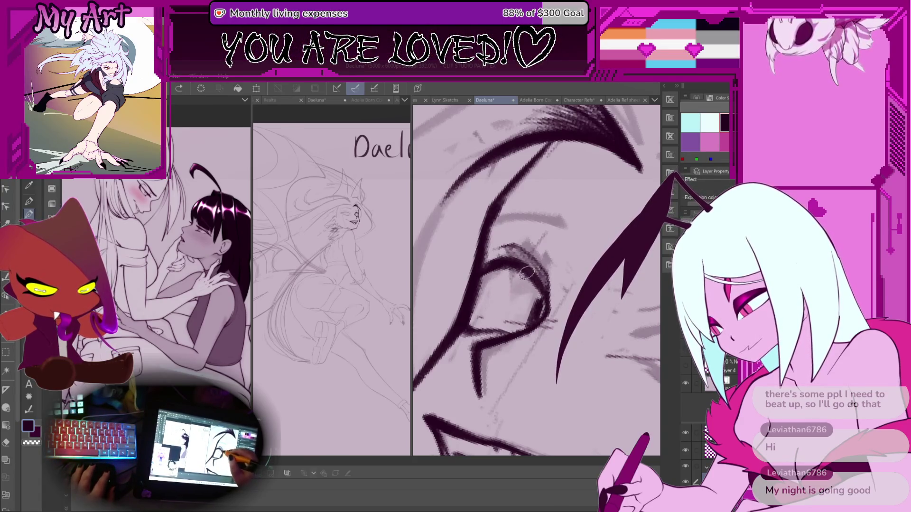
scroll(504, 319, "up", 2)
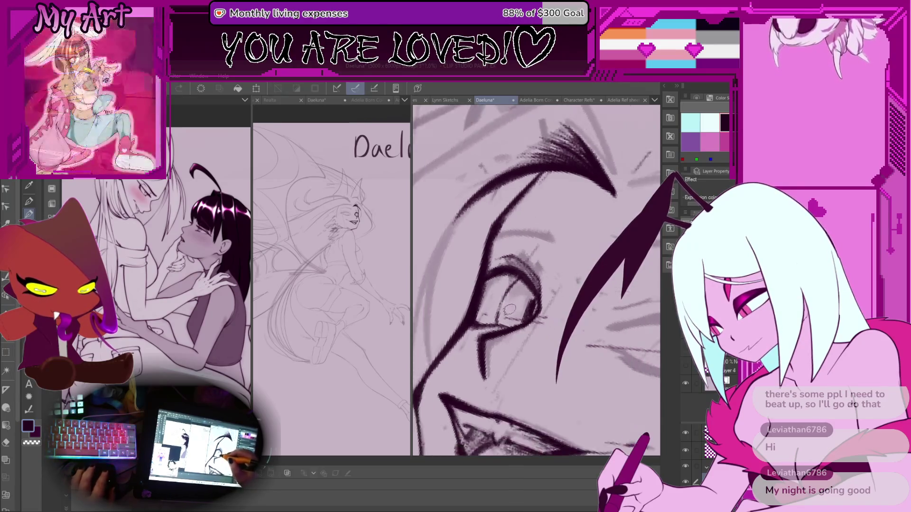
Step: Zoom in on the eye and rotate the view so it lies horizontal
scroll(516, 283, "down", 10)
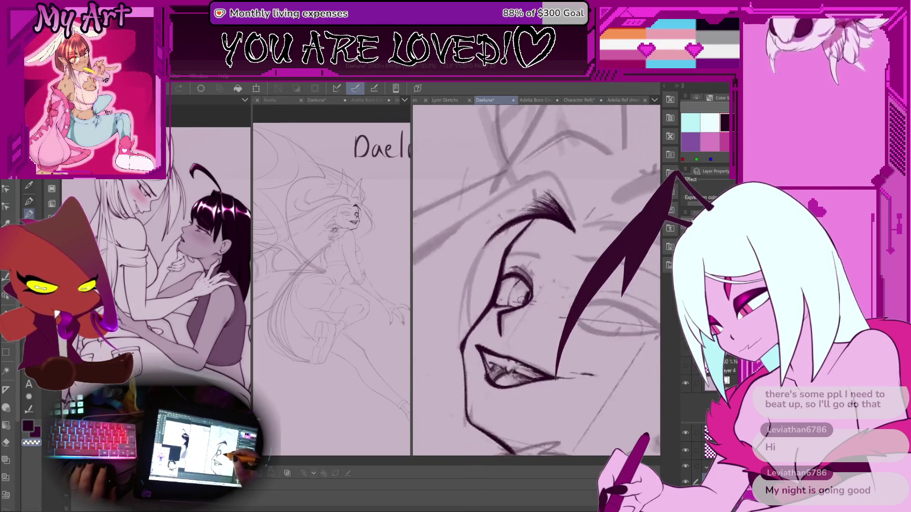
scroll(546, 294, "up", 4)
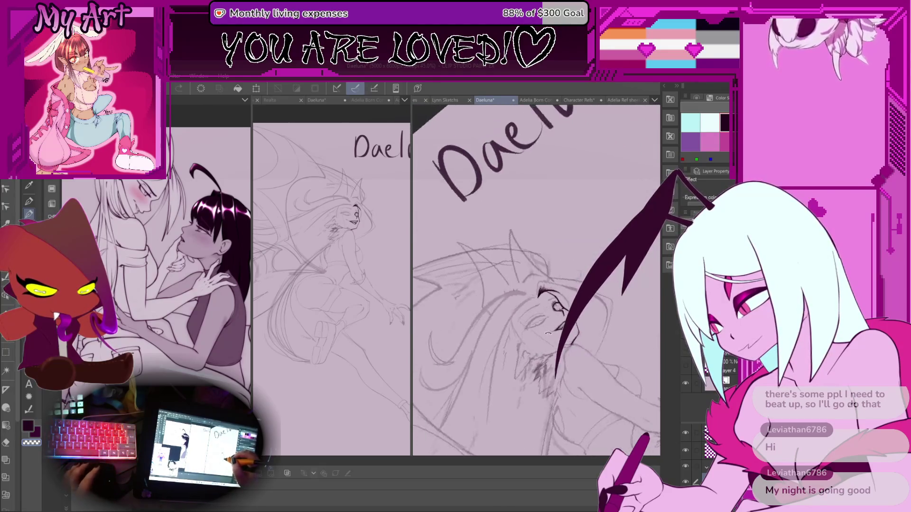
scroll(578, 288, "up", 6)
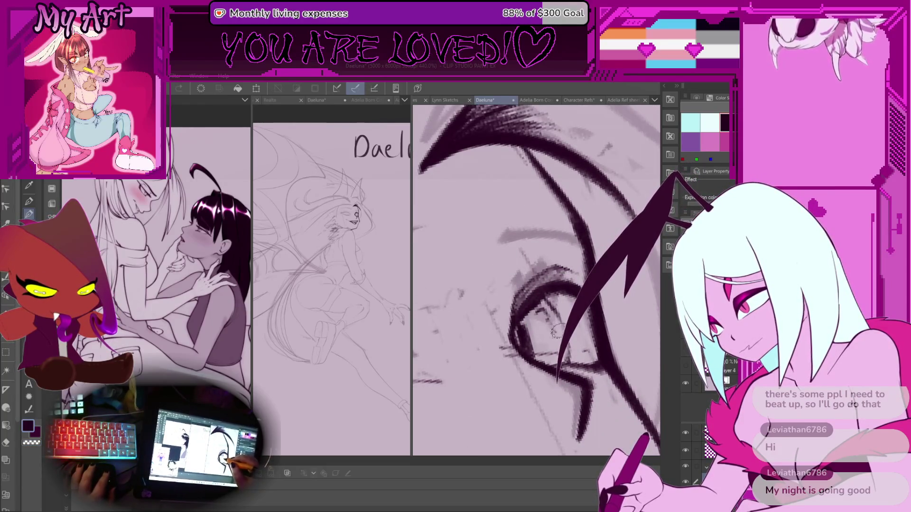
scroll(556, 332, "up", 3)
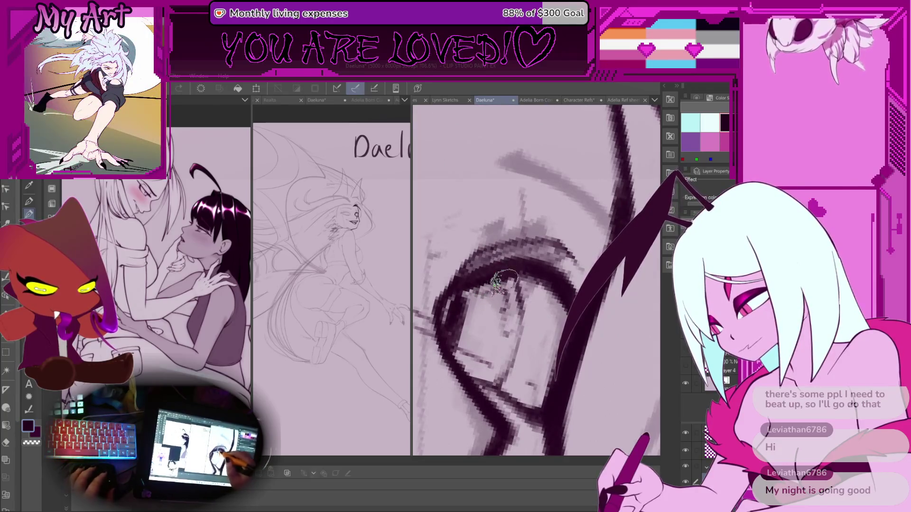
scroll(503, 281, "down", 3)
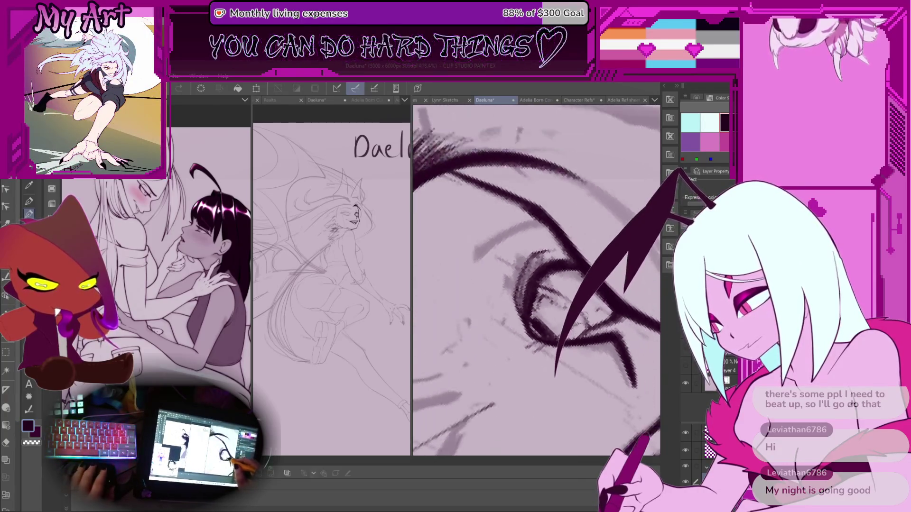
scroll(584, 315, "up", 2)
scroll(559, 301, "up", 2)
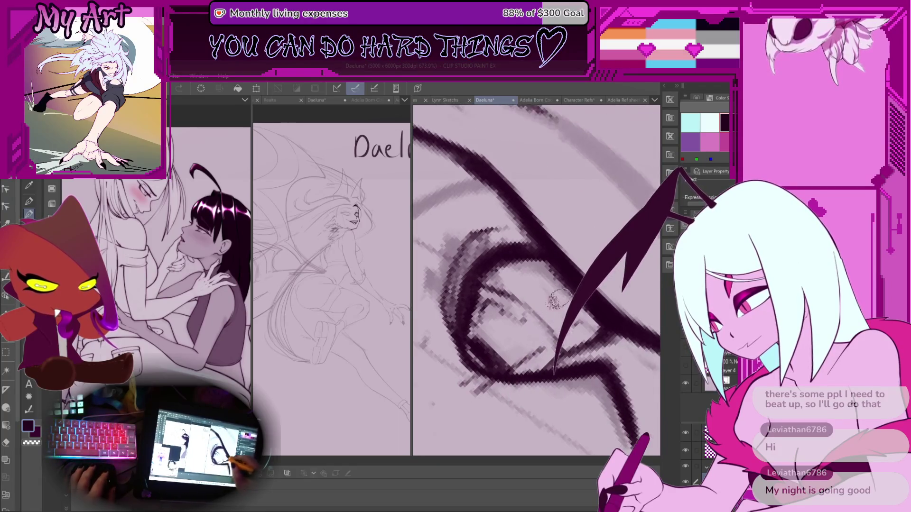
scroll(559, 299, "down", 1)
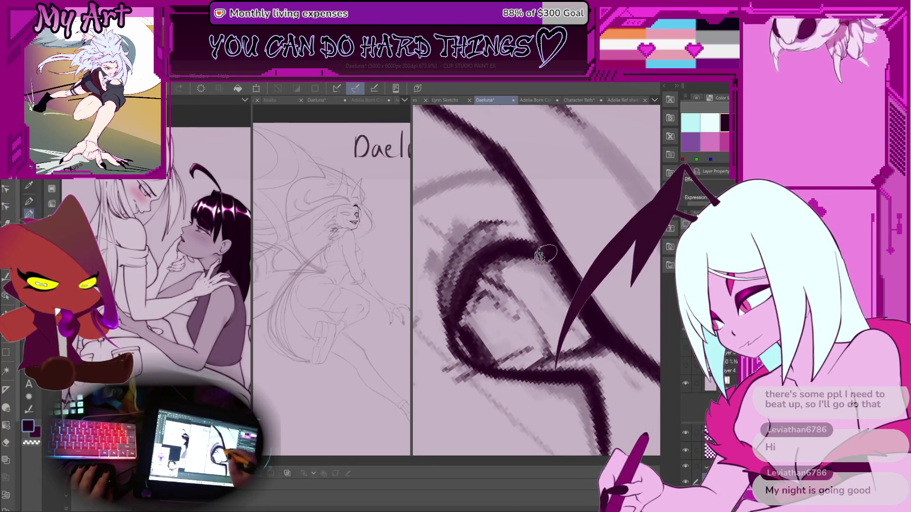
left_click_drag(539, 250, 587, 254)
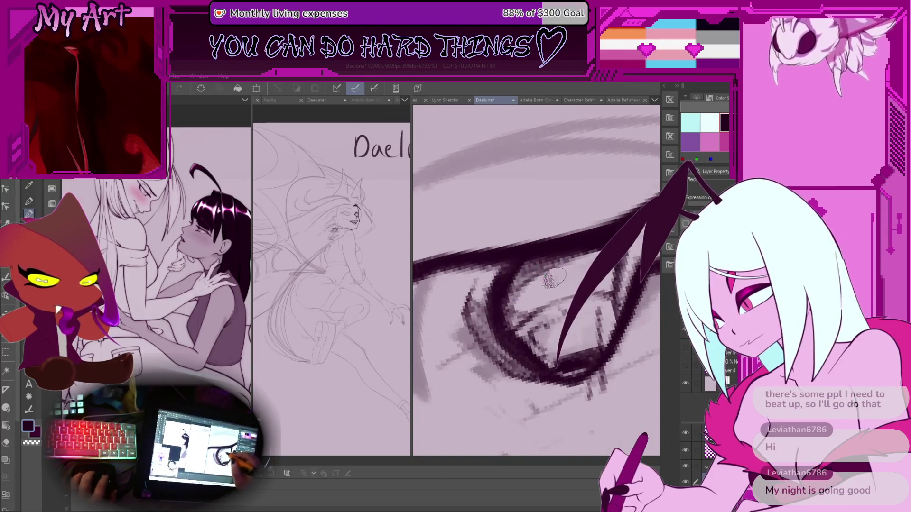
Step: Turn the view upright, centre the magnified eye, and save the Daeluna drawing
scroll(521, 271, "down", 8)
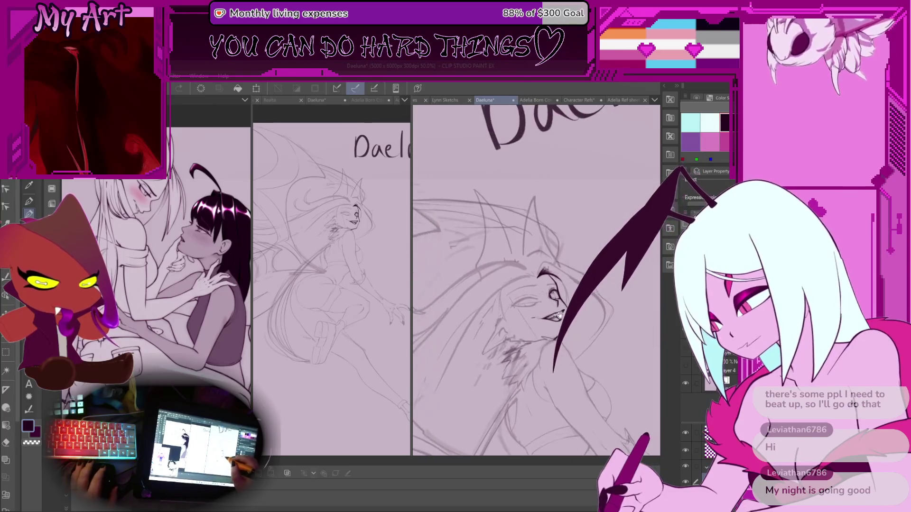
left_click_drag(522, 285, 530, 288)
scroll(532, 287, "up", 3)
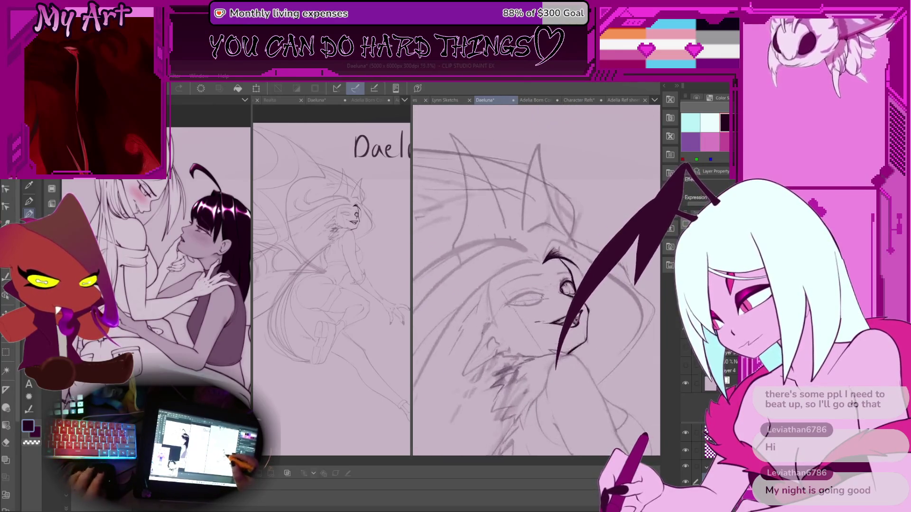
scroll(538, 303, "up", 4)
scroll(541, 309, "up", 9)
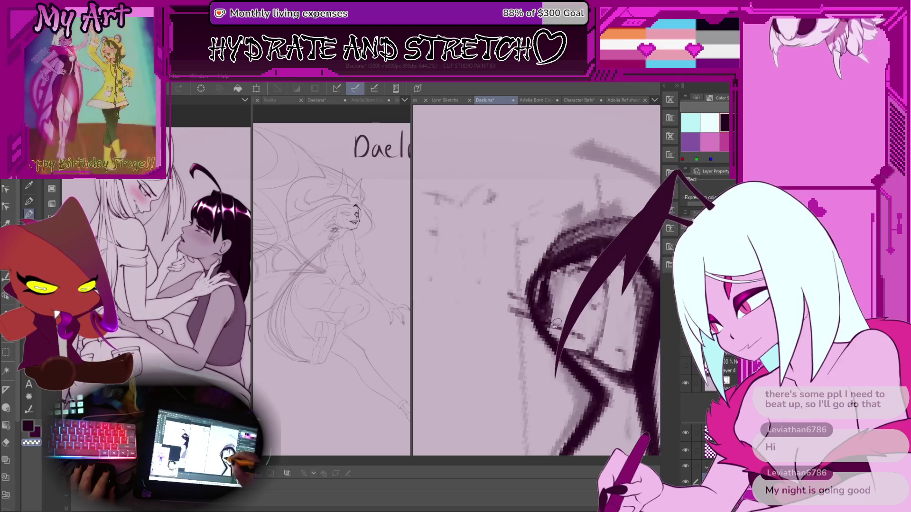
scroll(557, 327, "down", 10)
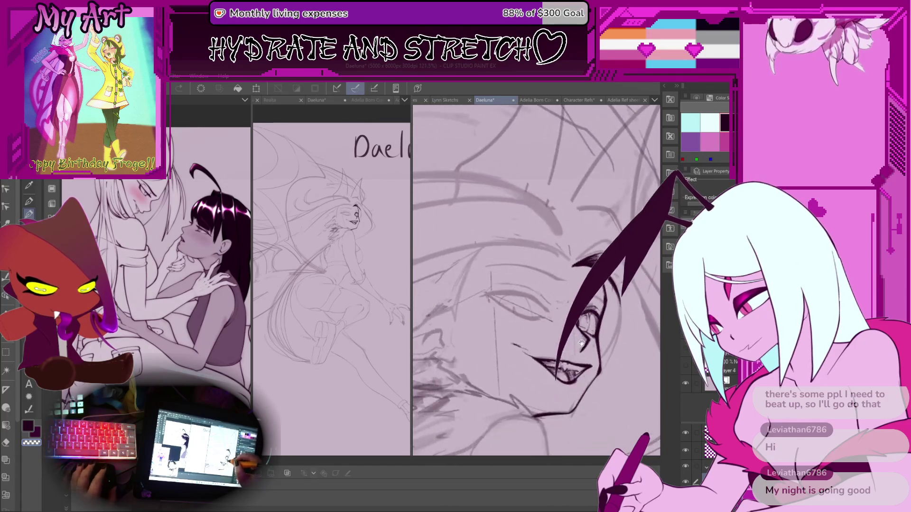
scroll(583, 332, "up", 6)
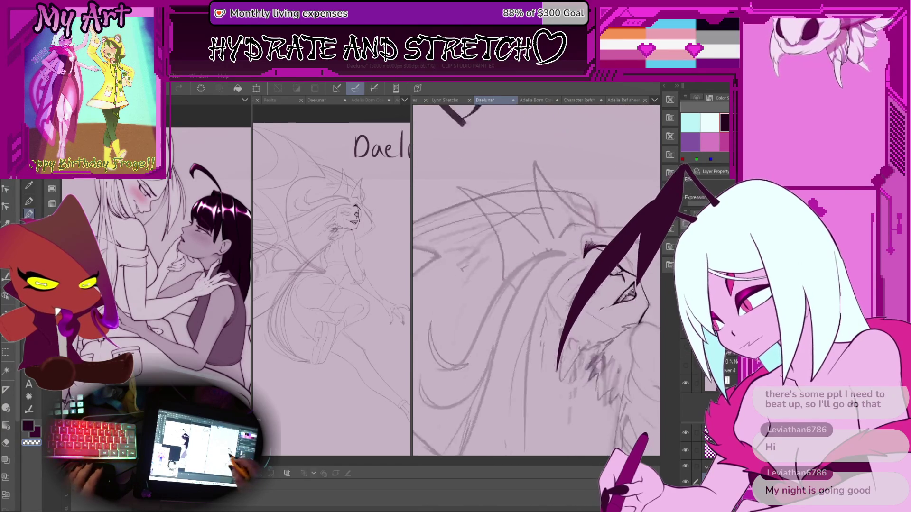
mouse_move(599, 291)
left_mouse_down()
mouse_move(499, 309)
mouse_move(577, 253)
mouse_move(543, 285)
left_mouse_up()
key("ctrl+s")
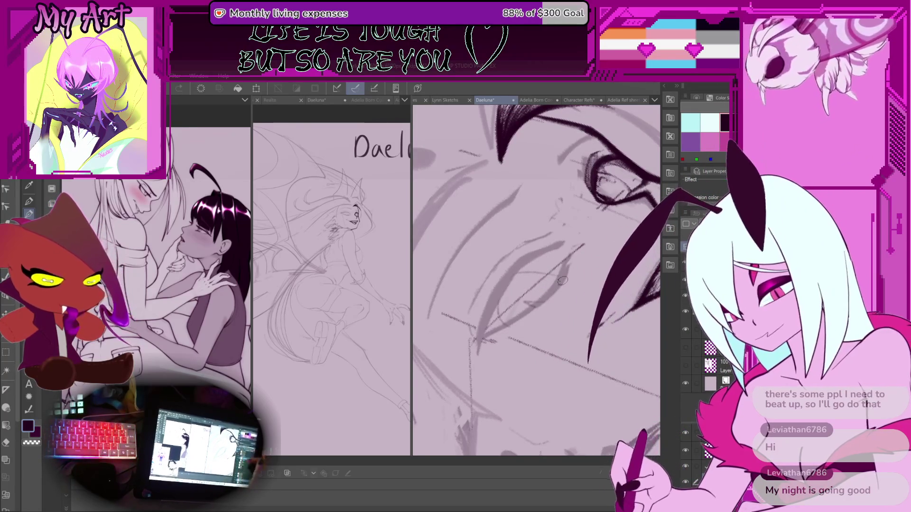
Step: Ink a short dark stroke near the eye and frame the view around it
scroll(535, 274, "up", 4)
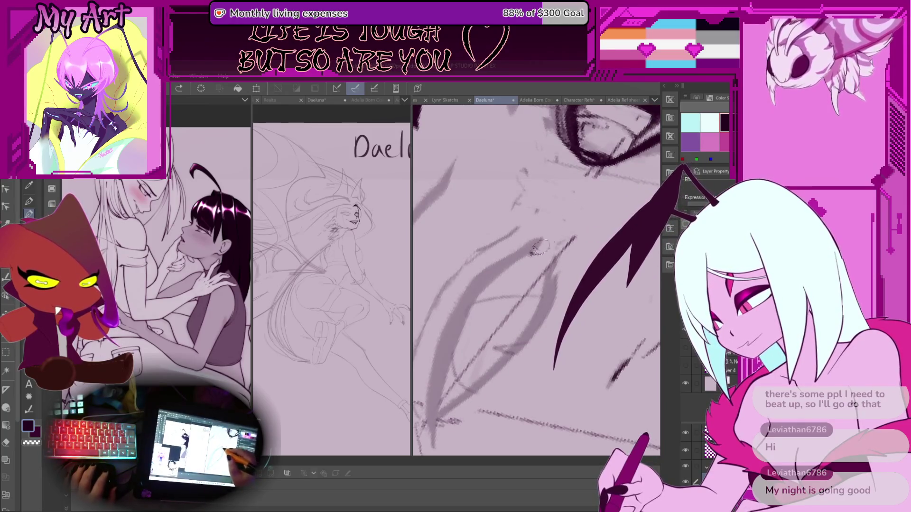
mouse_move(531, 255)
left_mouse_down()
mouse_move(551, 239)
mouse_move(531, 251)
left_mouse_up()
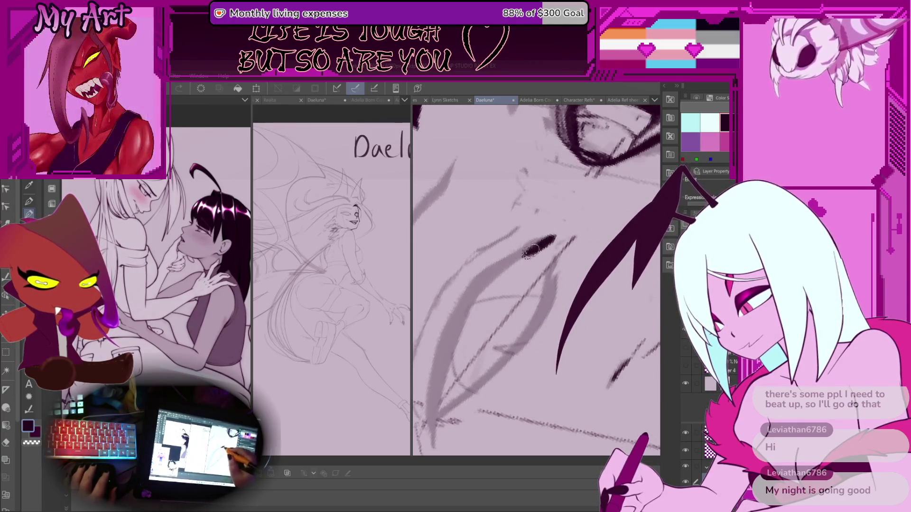
scroll(479, 306, "up", 3)
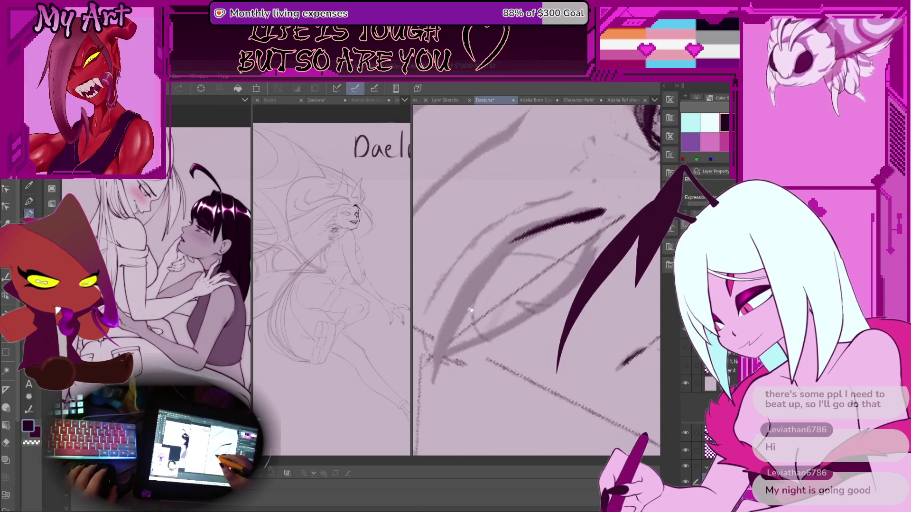
mouse_move(480, 306)
left_mouse_down()
mouse_move(494, 311)
mouse_move(545, 242)
left_mouse_up()
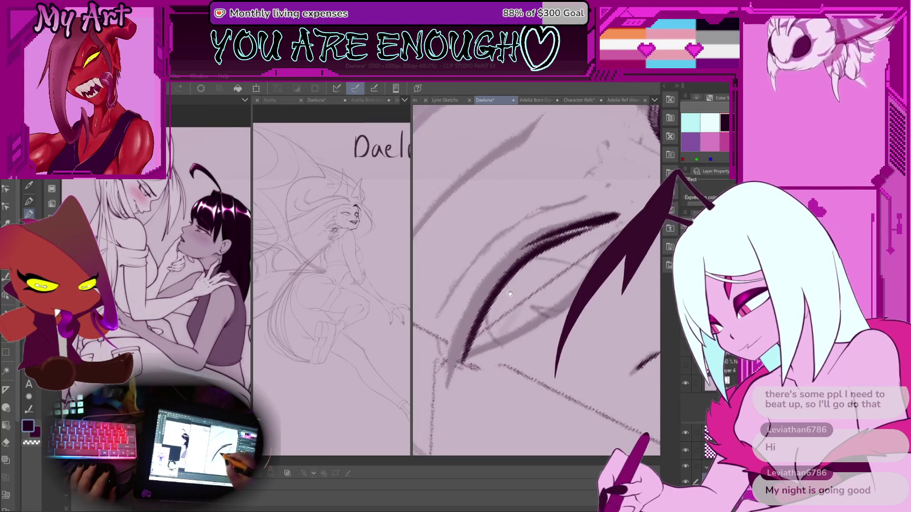
left_click_drag(510, 293, 489, 316)
mouse_move(450, 355)
left_mouse_down()
mouse_move(510, 311)
mouse_move(472, 329)
left_mouse_up()
scroll(486, 319, "up", 3)
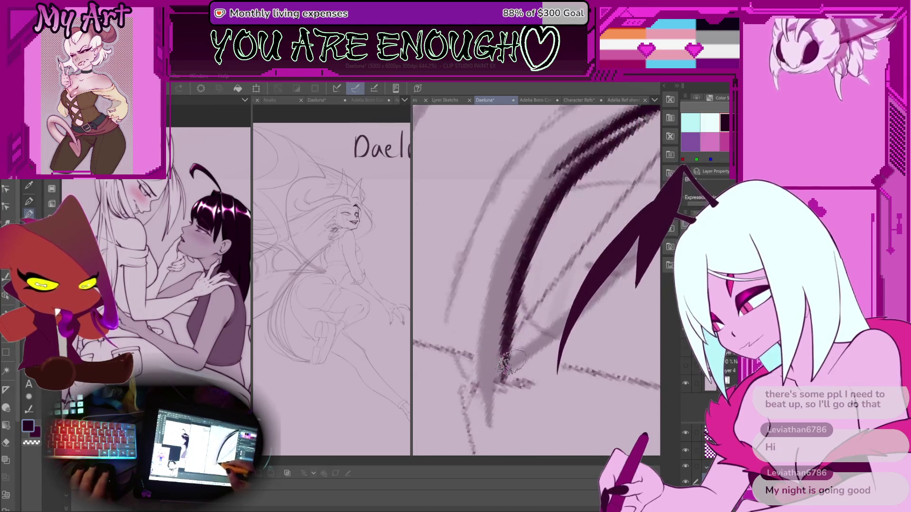
scroll(510, 285, "down", 3)
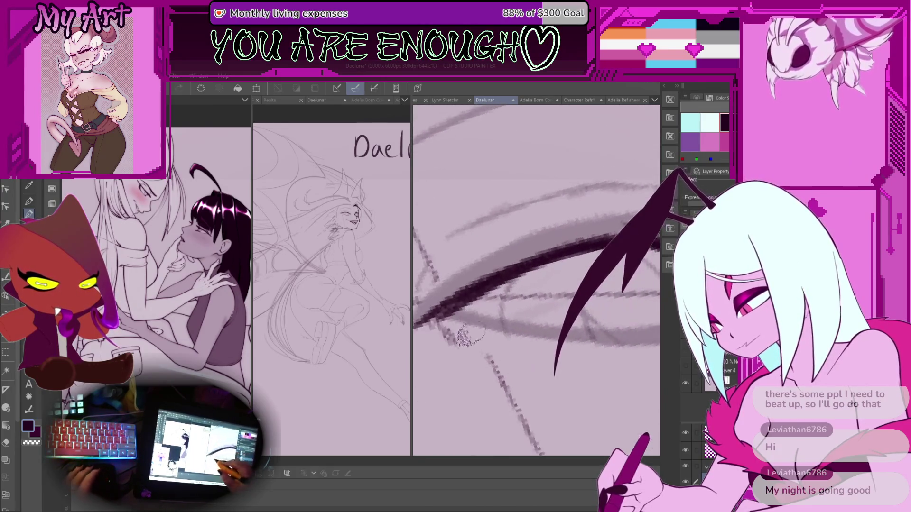
scroll(504, 339, "up", 1)
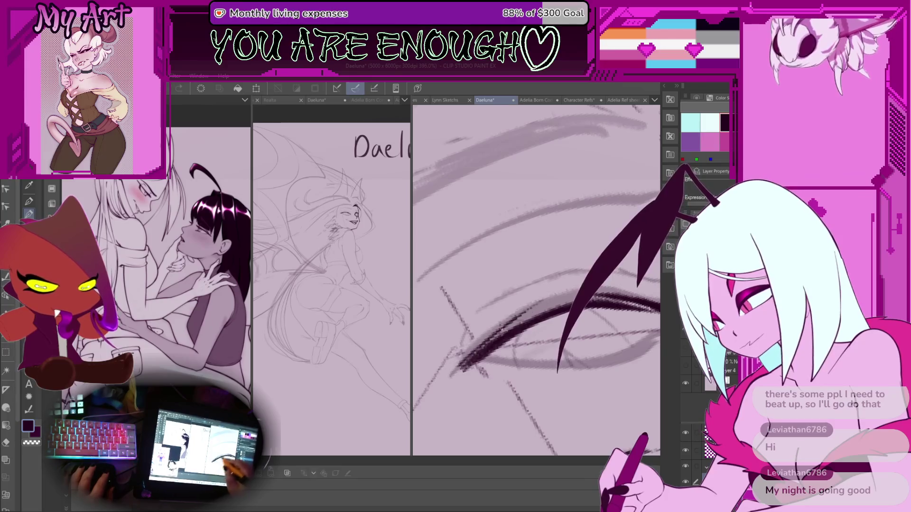
Step: Redraw the heavy eyelash stroke thinner and lower, reworking its tip
key("ctrl+z")
left_click_drag(555, 306, 468, 363)
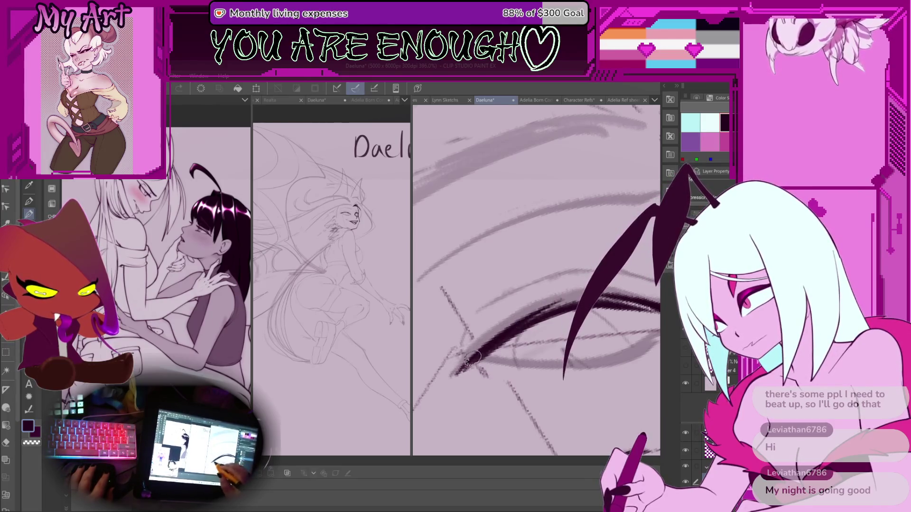
key("minus")
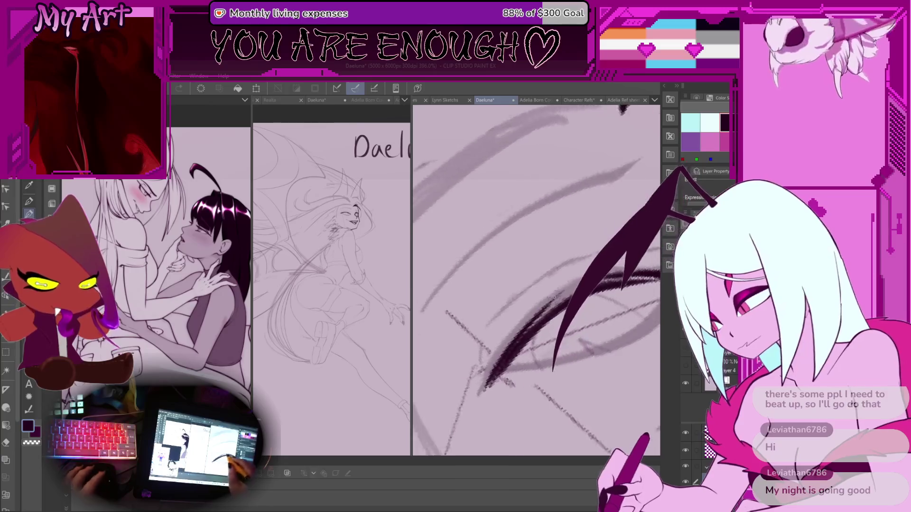
key("minus")
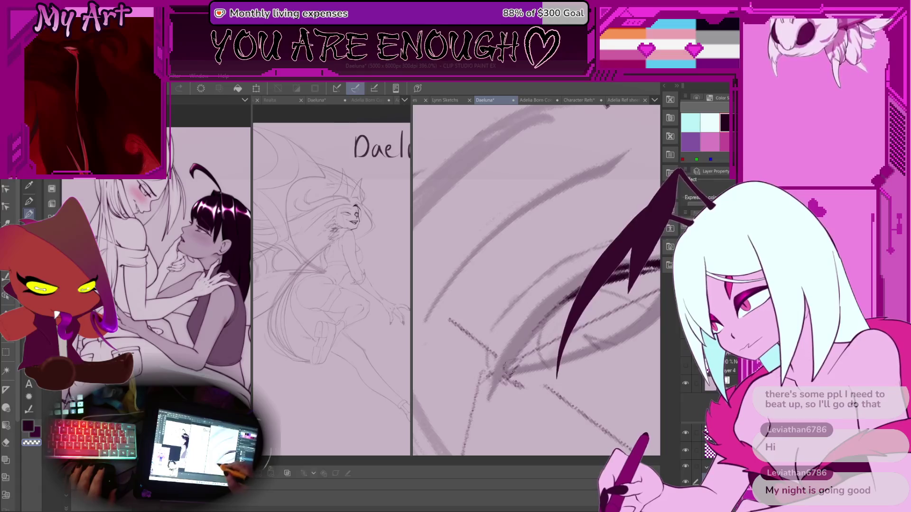
left_click_drag(513, 363, 494, 382)
key("ctrl+z")
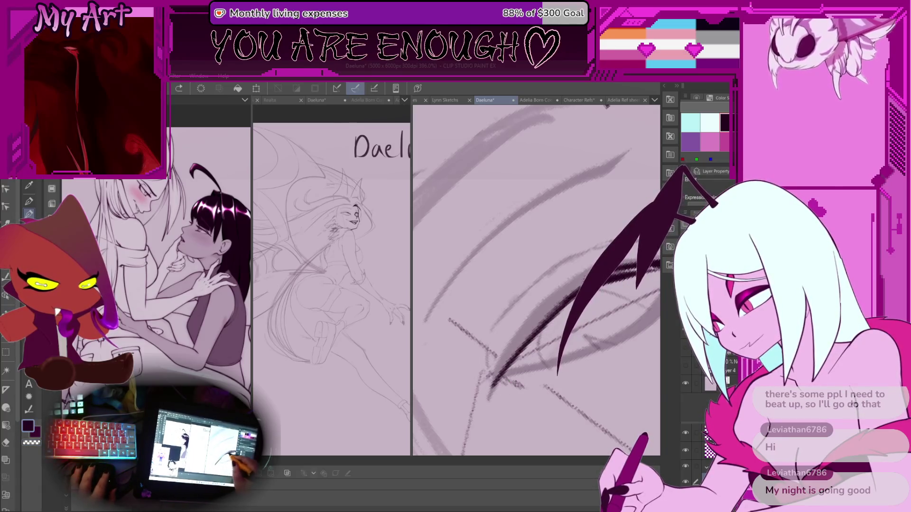
Step: Ink a dark diagonal lash stroke toward the lower left, retrying until it looks right
left_click_drag(572, 299, 493, 382)
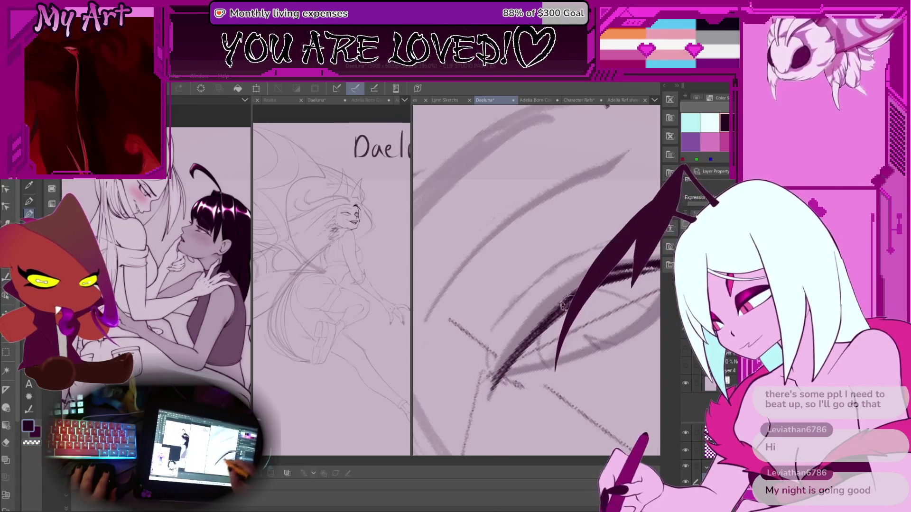
key("ctrl+z")
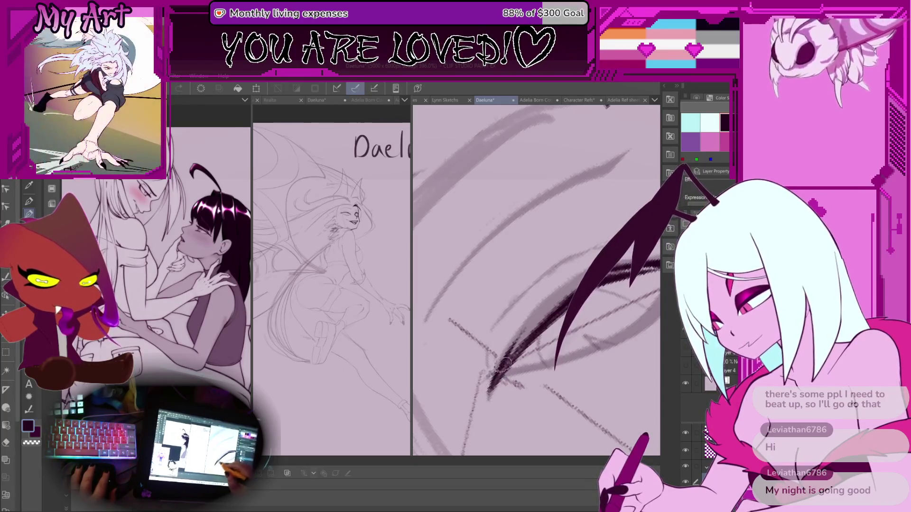
left_click_drag(588, 264, 479, 396)
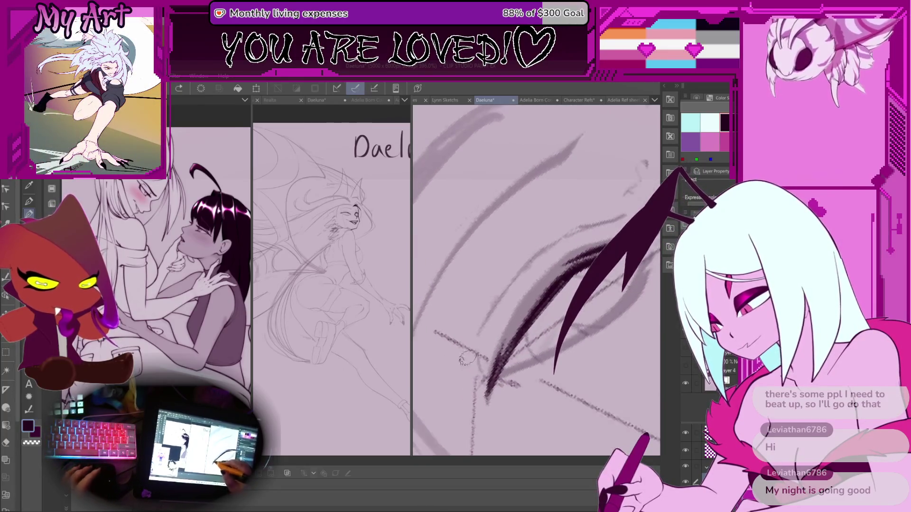
key("ctrl+z")
left_click_drag(517, 351, 470, 411)
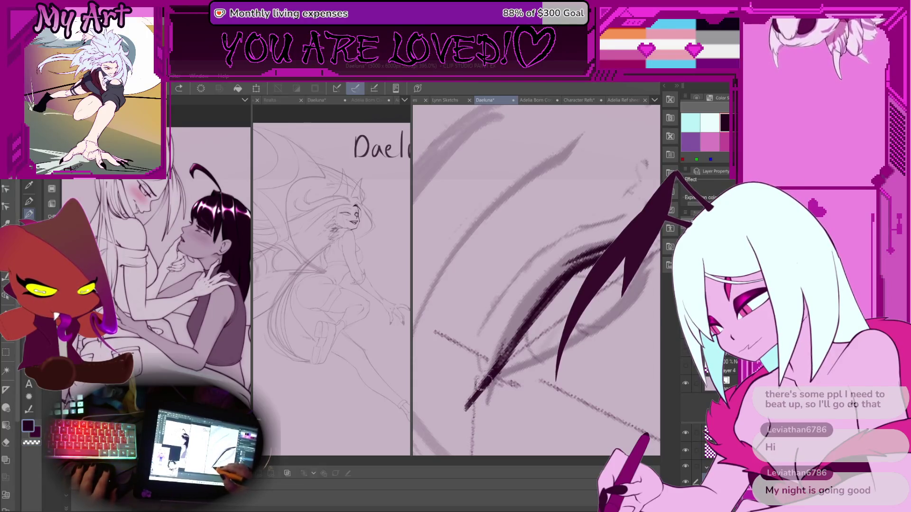
left_click_drag(474, 387, 524, 317)
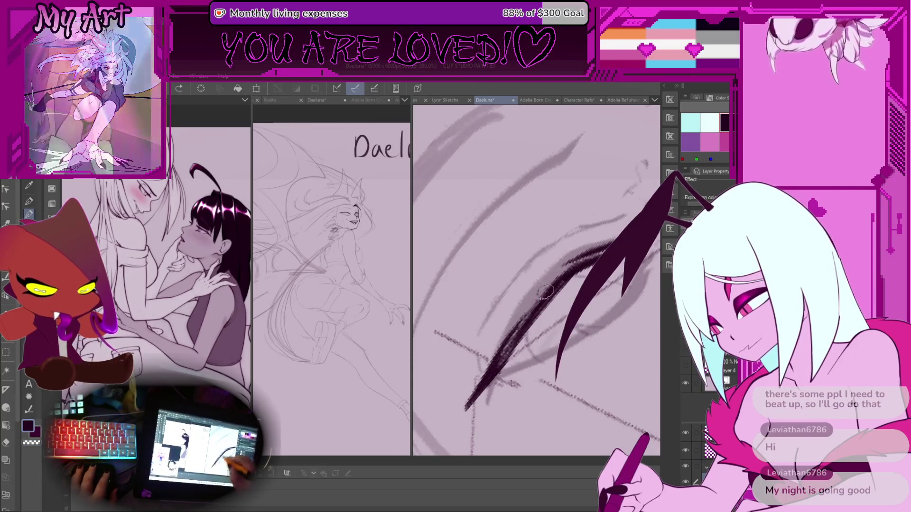
key("ctrl+z")
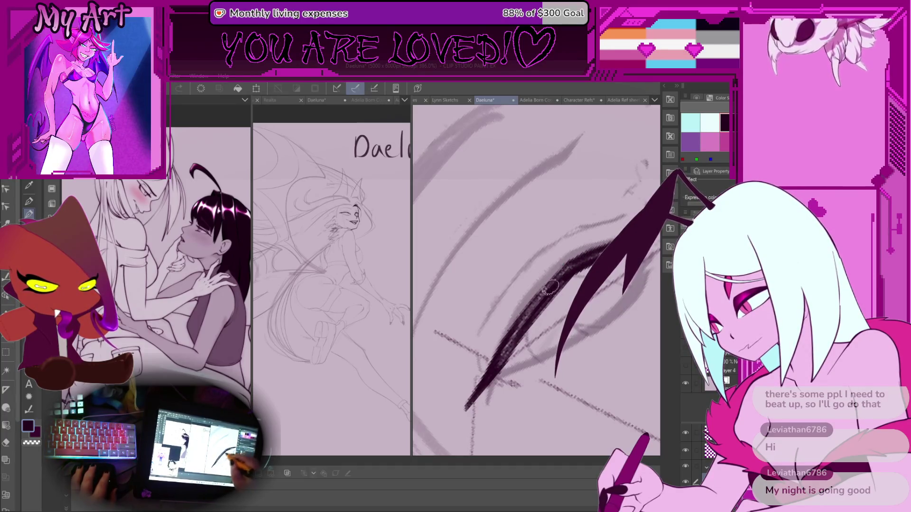
Step: Rotate and zoom the view to check the lash strokes at different angles
scroll(550, 287, "down", 3)
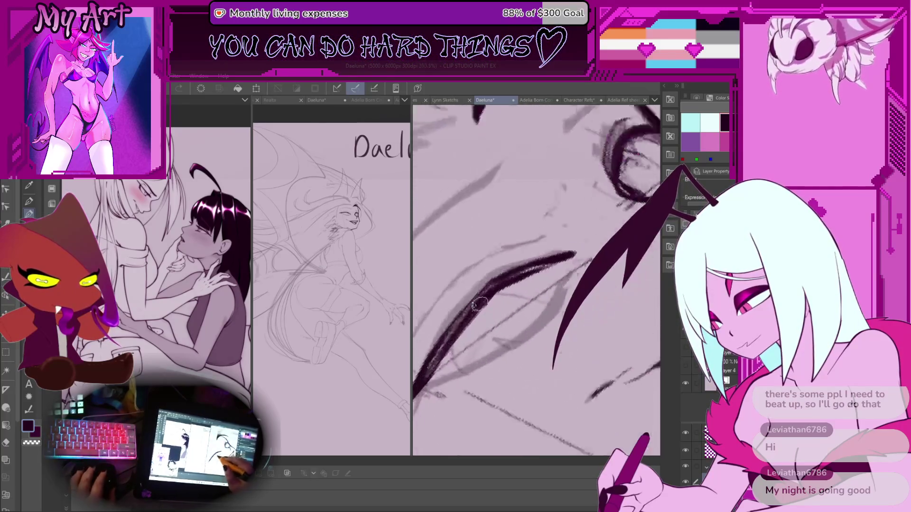
scroll(479, 304, "up", 1)
left_click_drag(560, 264, 536, 273)
scroll(535, 273, "up", 1)
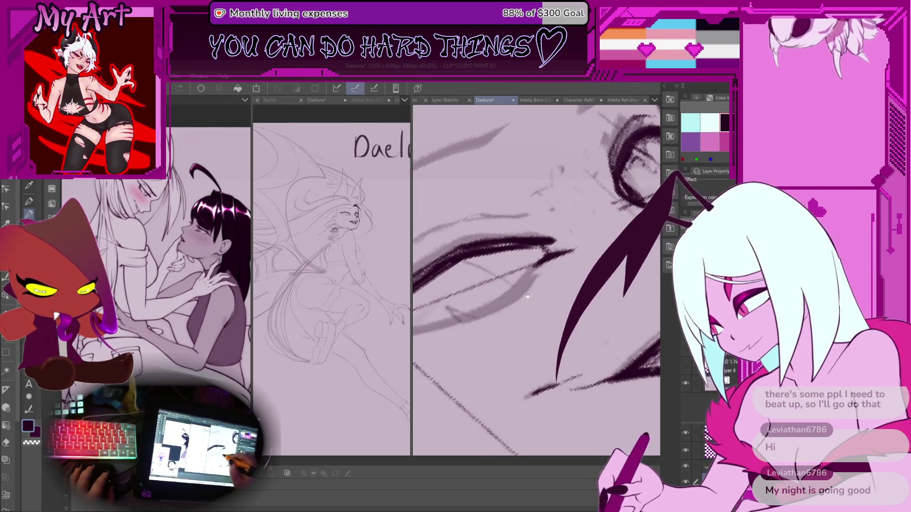
left_click_drag(546, 251, 586, 270)
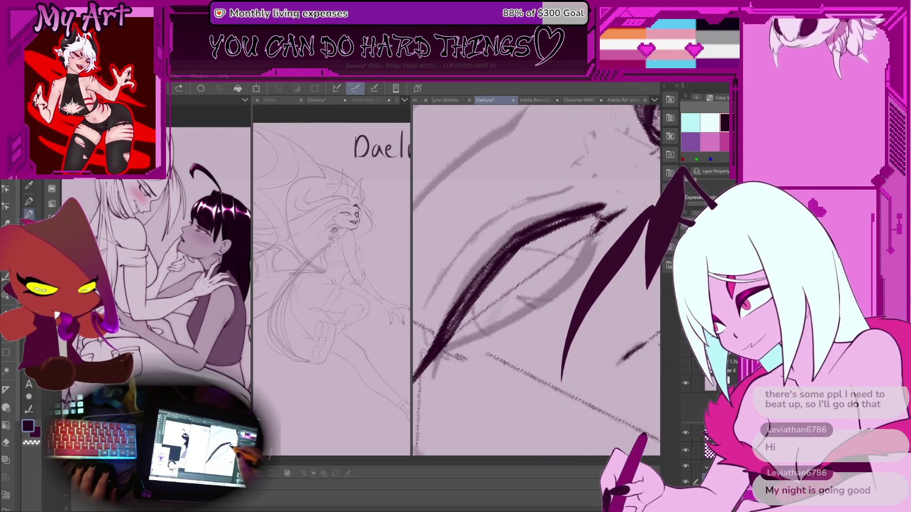
scroll(443, 359, "down", 5)
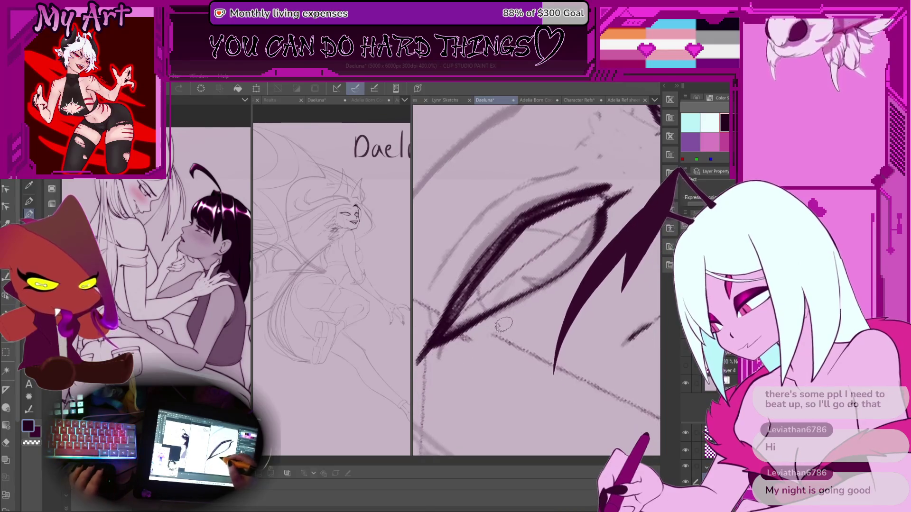
scroll(484, 336, "up", 2)
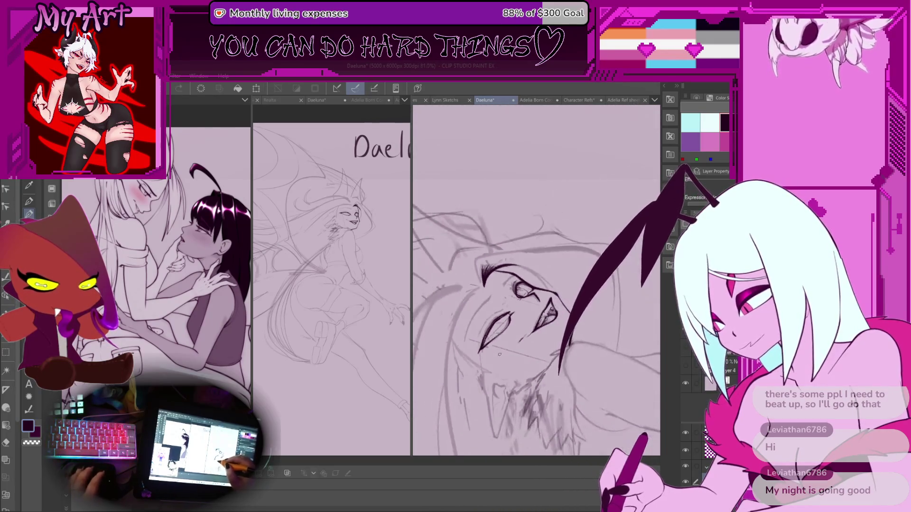
Step: Frame the eye and ink the lower lid from its bottom-left tip to the right corner
scroll(493, 322, "up", 3)
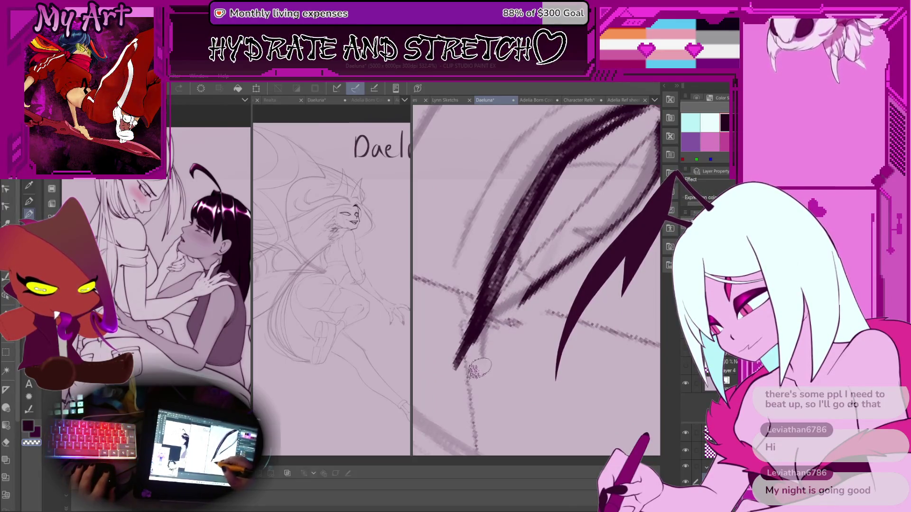
left_click_drag(511, 300, 496, 285)
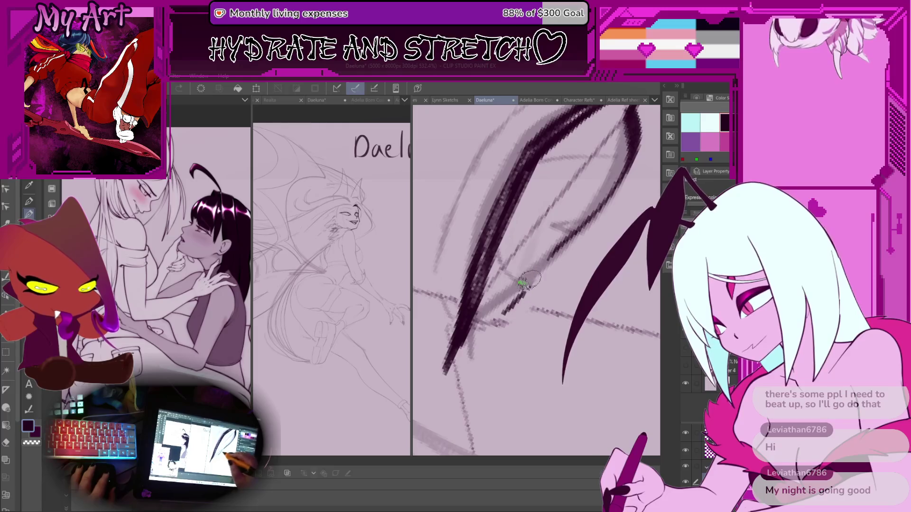
left_click_drag(529, 281, 514, 261)
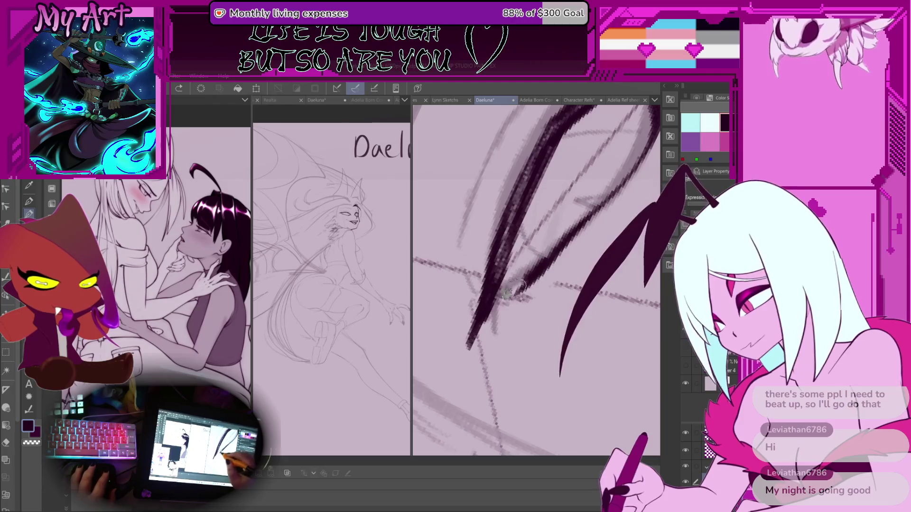
key("ctrl+z")
key("ctrl+y")
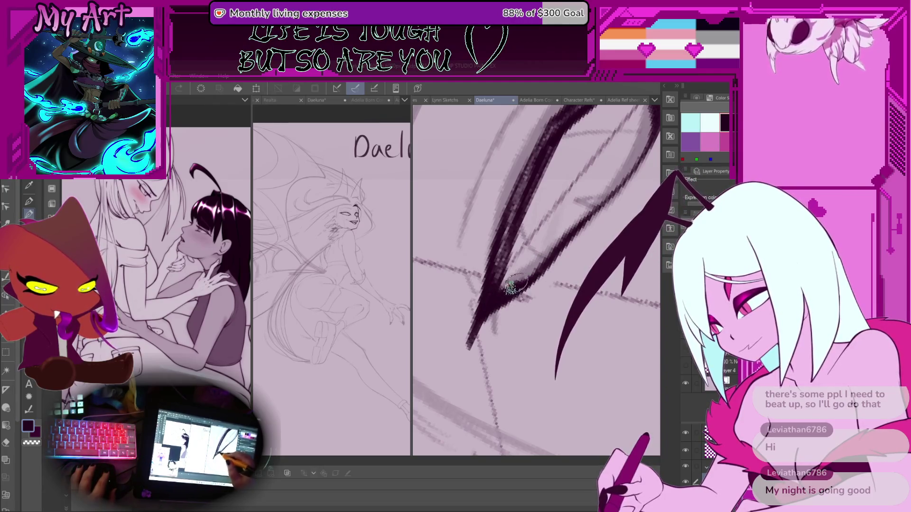
mouse_move(504, 259)
left_mouse_down()
mouse_move(474, 280)
mouse_move(470, 347)
left_mouse_up()
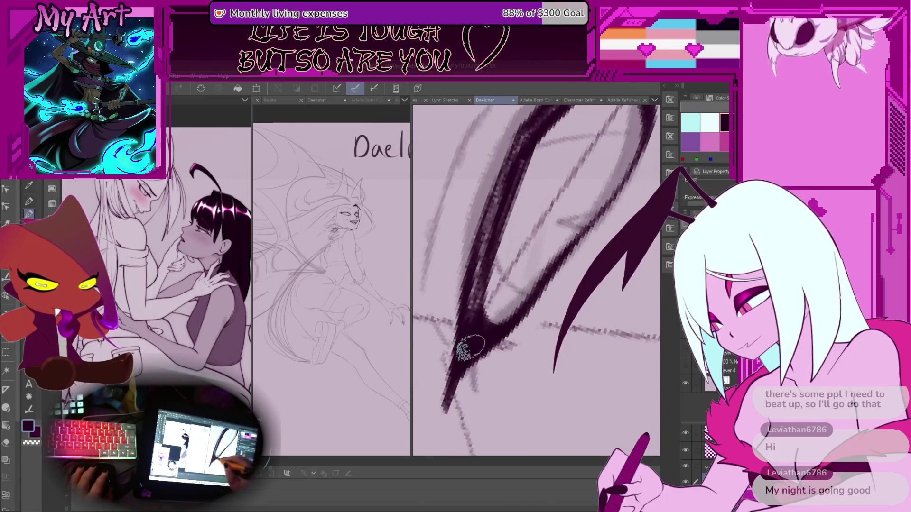
mouse_move(536, 283)
left_mouse_down()
mouse_move(518, 322)
mouse_move(564, 279)
left_mouse_up()
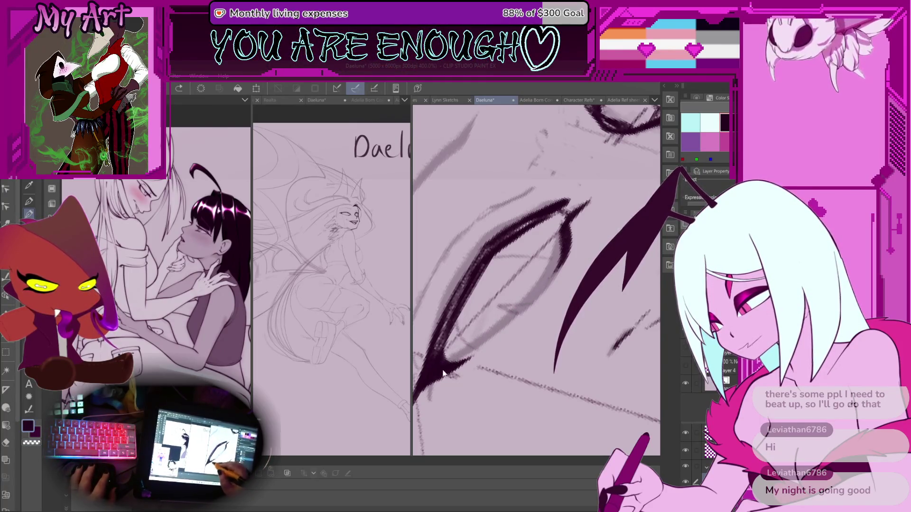
mouse_move(442, 368)
left_mouse_down()
mouse_move(536, 297)
mouse_move(569, 223)
left_mouse_up()
key("ctrl+minus")
key("ctrl+minus")
key("ctrl+minus")
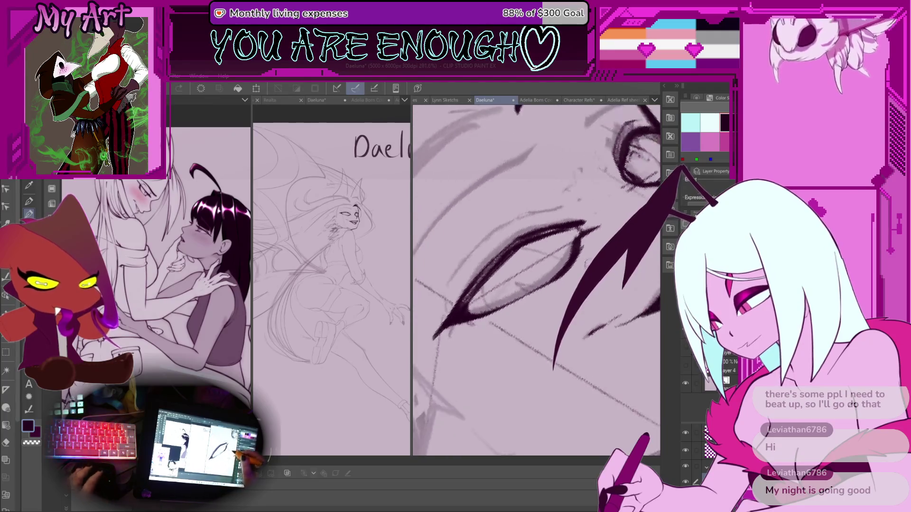
scroll(559, 293, "up", 5)
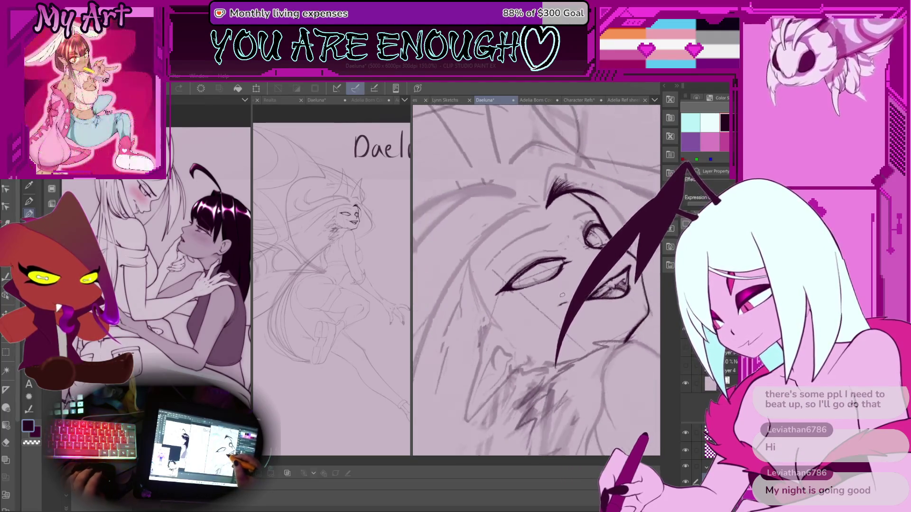
Step: Rotate toward the face and redraw the short stroke inside the eye
mouse_move(556, 271)
left_mouse_down()
mouse_move(511, 300)
mouse_move(494, 299)
left_mouse_up()
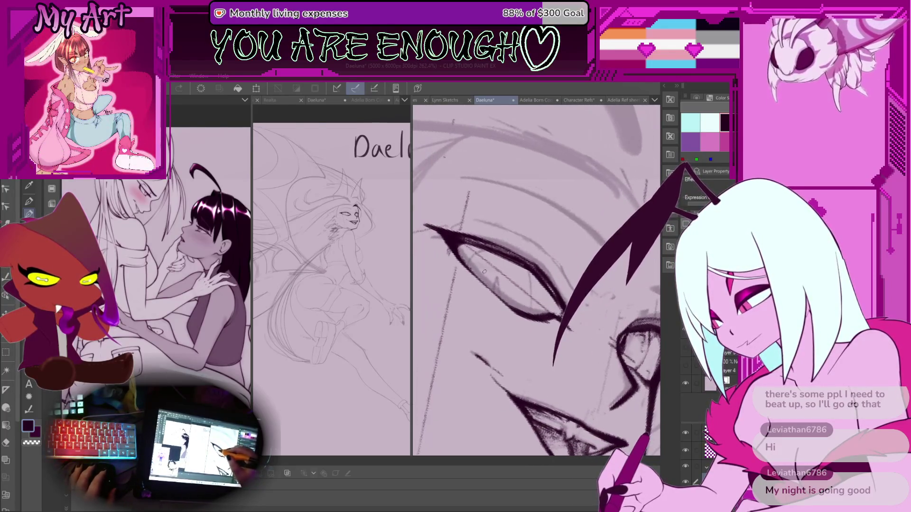
scroll(495, 300, "up", 3)
key("ctrl+z")
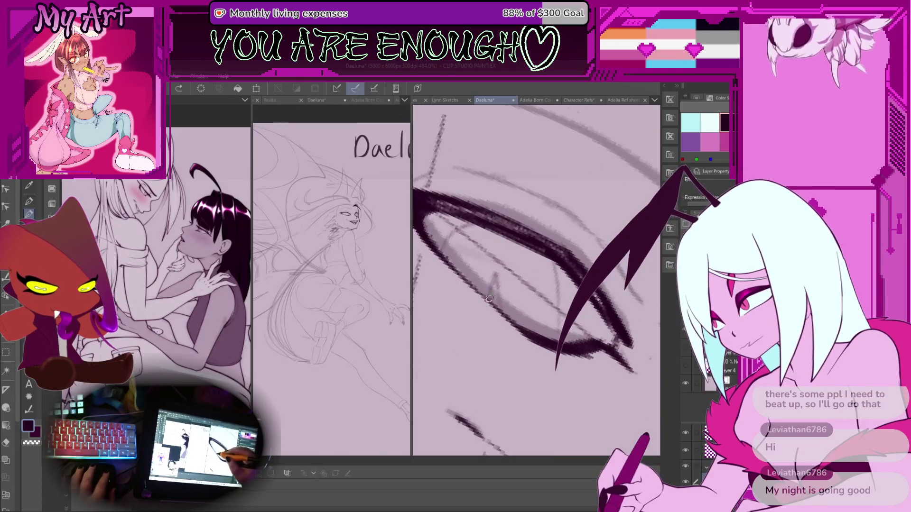
mouse_move(488, 299)
left_mouse_down()
mouse_move(501, 271)
mouse_move(502, 314)
left_mouse_up()
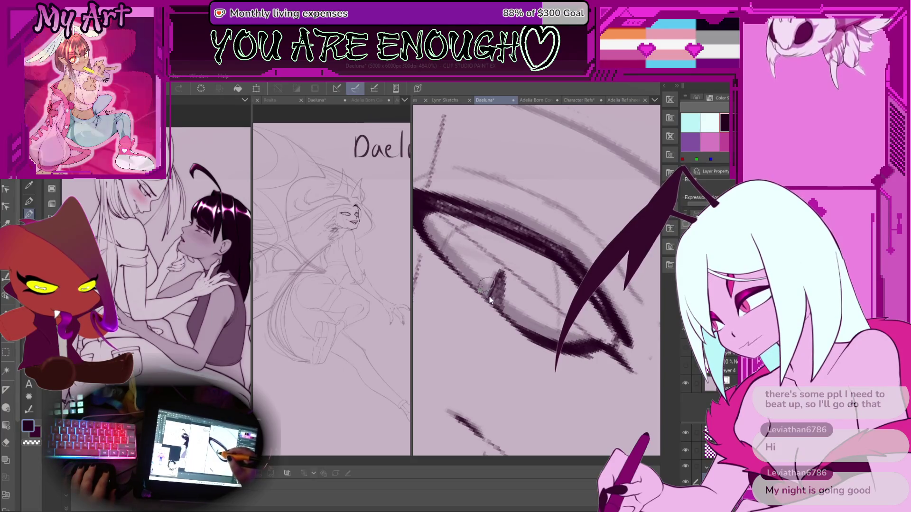
scroll(497, 306, "up", 2)
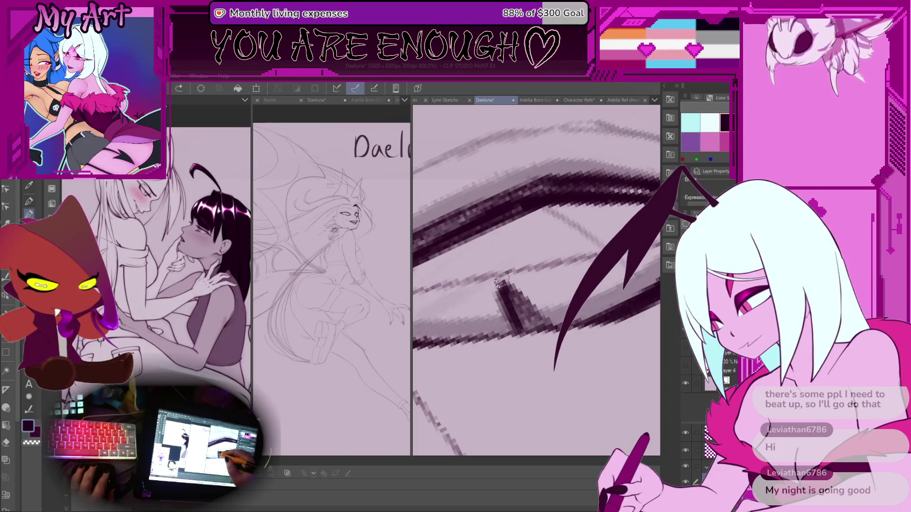
scroll(512, 308, "down", 4)
scroll(503, 289, "up", 2)
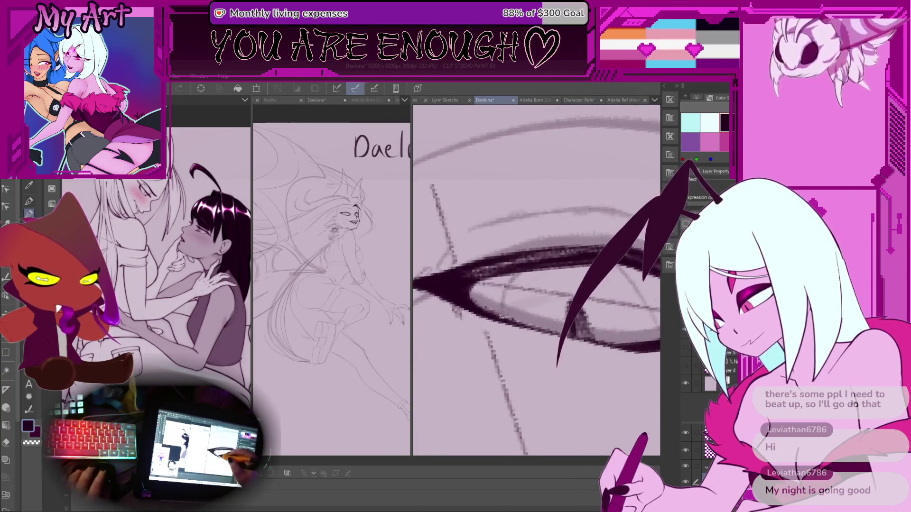
scroll(513, 311, "up", 2)
Step: Flip the canvas horizontally and ink a thicker line down from the eyelid
mouse_move(507, 311)
left_mouse_down()
mouse_move(526, 246)
mouse_move(544, 232)
left_mouse_up()
key("h")
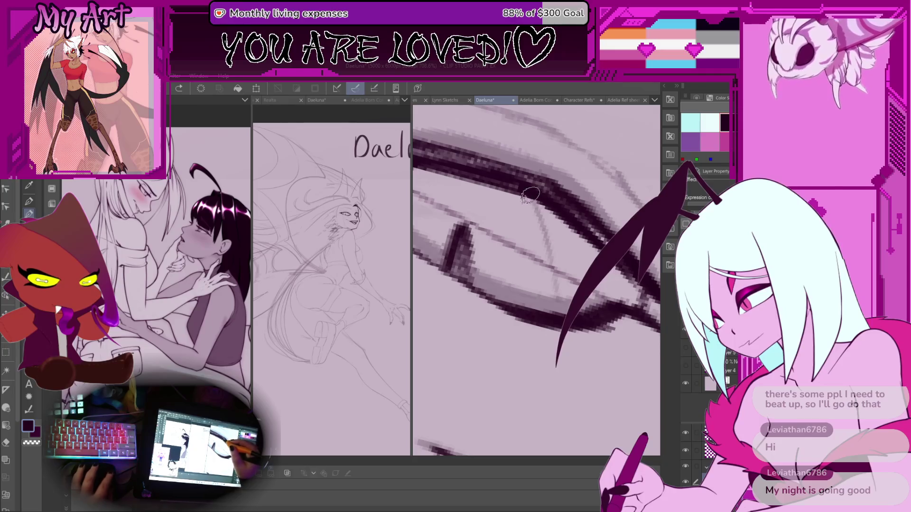
left_click_drag(530, 195, 548, 245)
key("ctrl+z")
left_click_drag(533, 194, 556, 259)
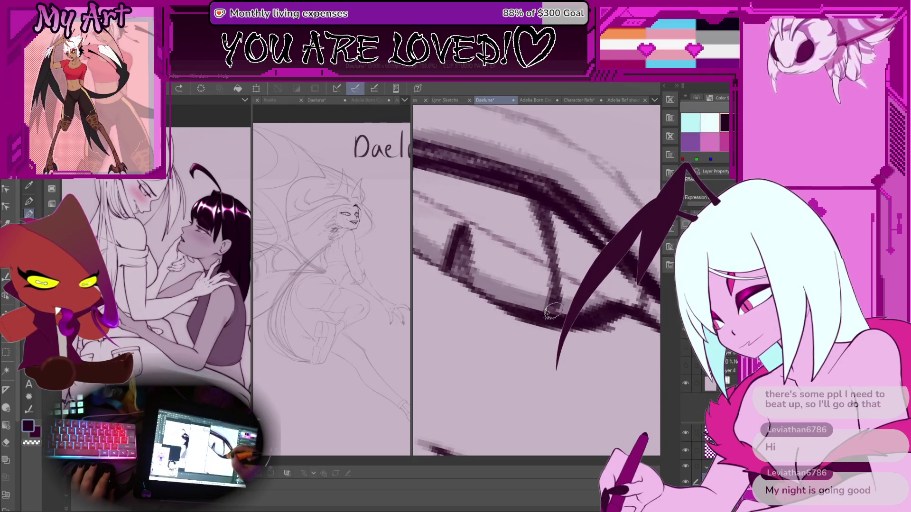
Step: Add another short iris line to the eye and zoom to review it
scroll(551, 311, "down", 5)
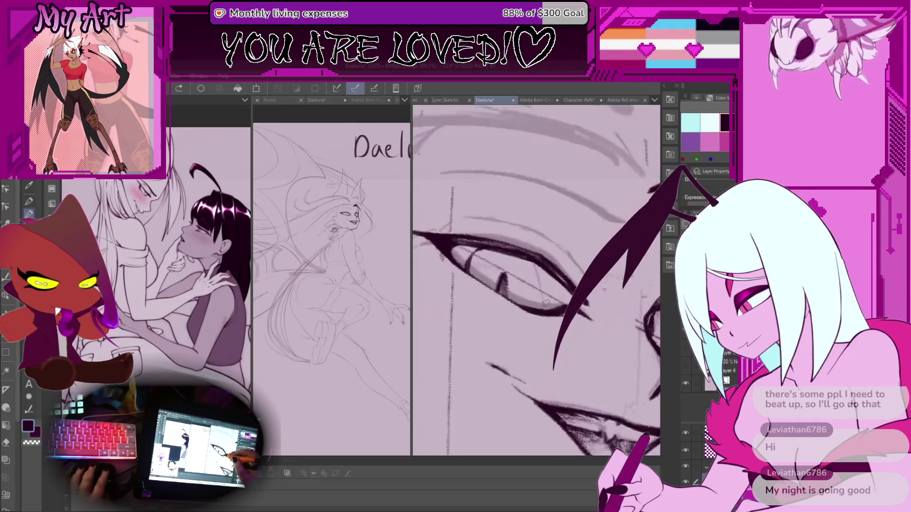
scroll(546, 302, "up", 1)
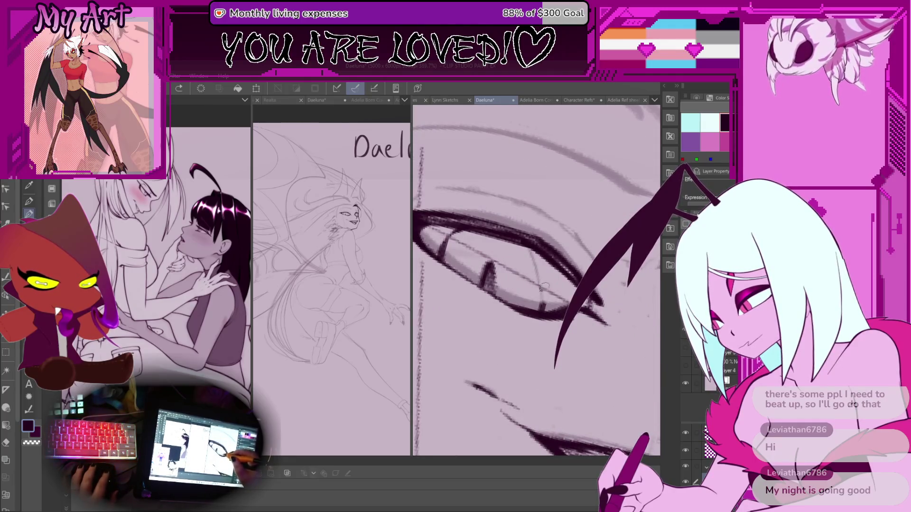
left_click_drag(531, 248, 543, 275)
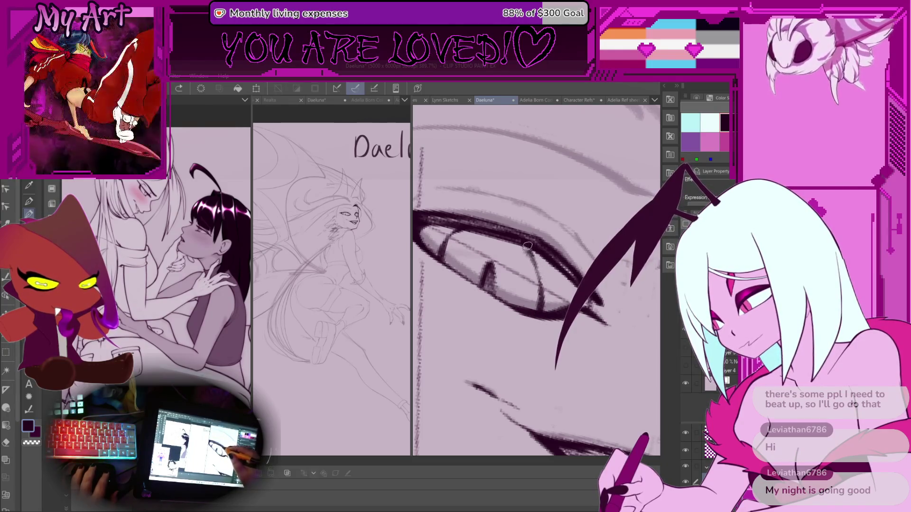
scroll(522, 247, "down", 4)
scroll(531, 298, "down", 1)
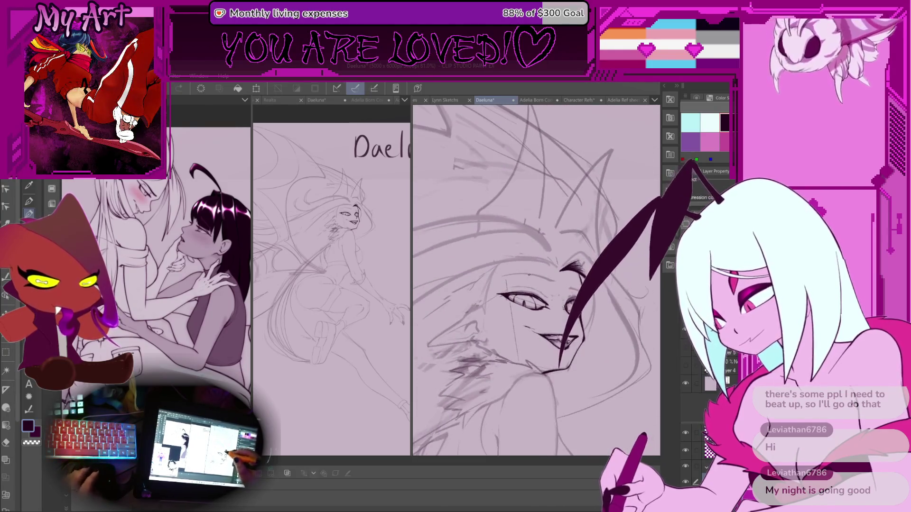
scroll(530, 297, "down", 1)
scroll(531, 298, "up", 5)
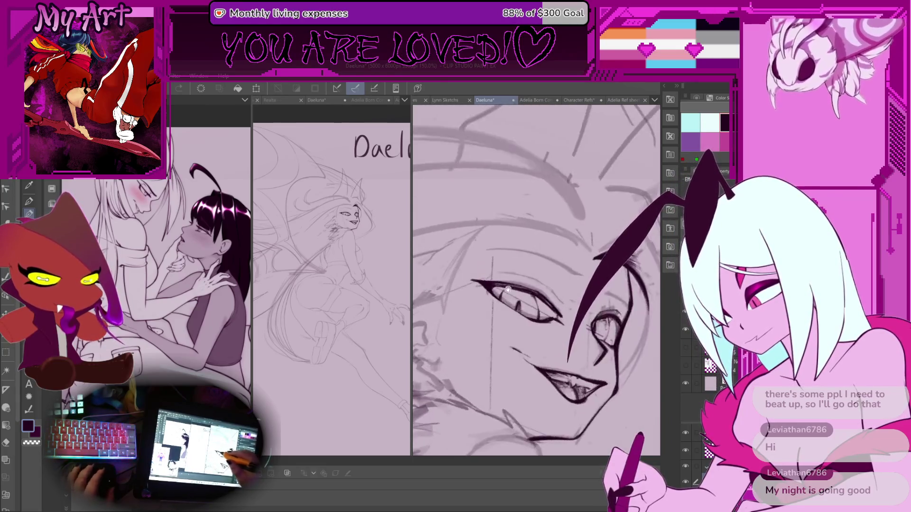
scroll(517, 292, "up", 3)
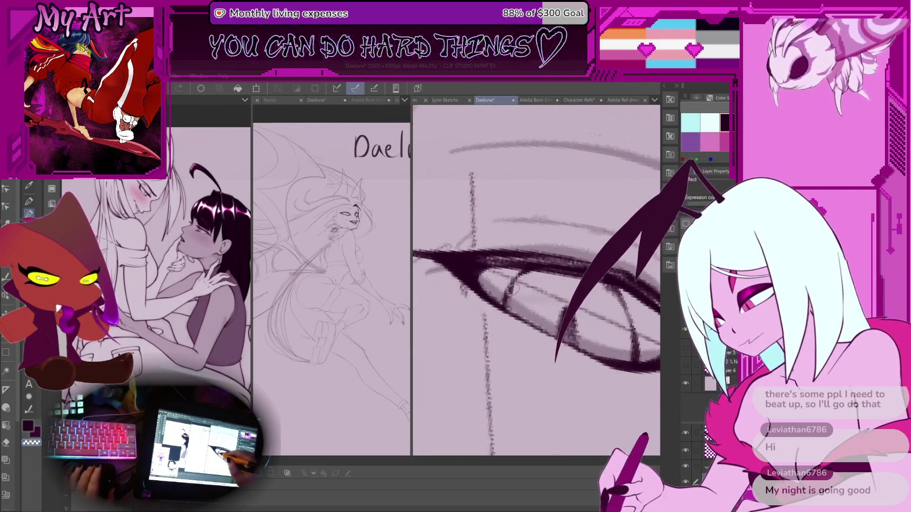
scroll(509, 312, "down", 10)
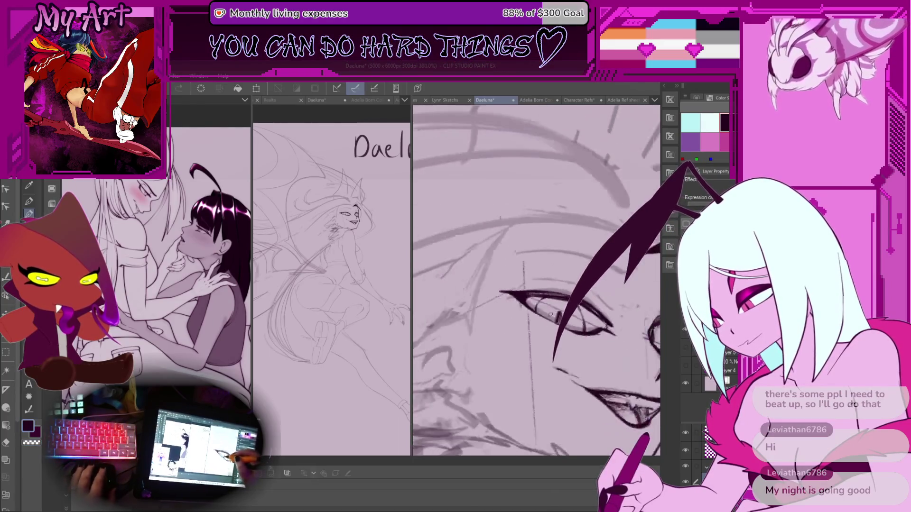
scroll(539, 296, "up", 5)
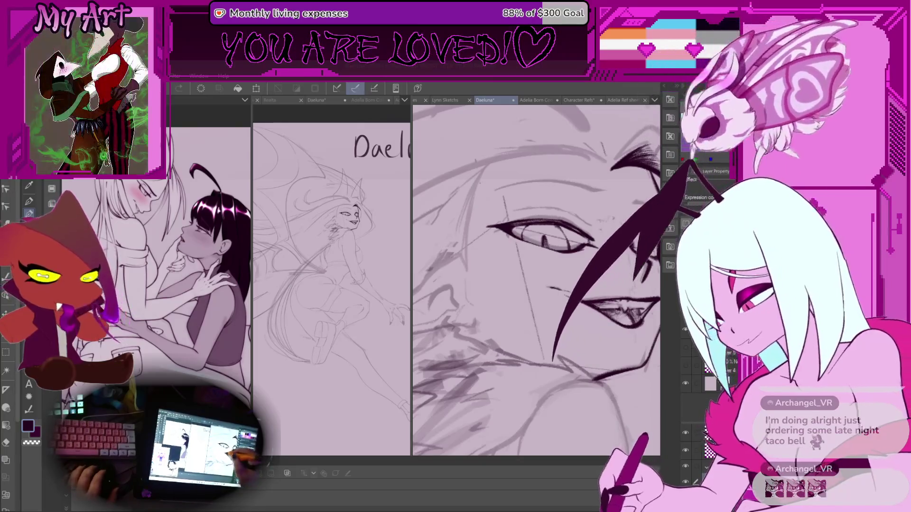
Step: Zoom out over the face, ink an upper-eyelid stroke and dab a dot beside the eye
key("ctrl+minus")
key("ctrl+minus")
key("ctrl+minus")
mouse_move(519, 279)
left_mouse_down()
mouse_move(522, 257)
mouse_move(503, 245)
left_mouse_up()
scroll(504, 245, "up", 5)
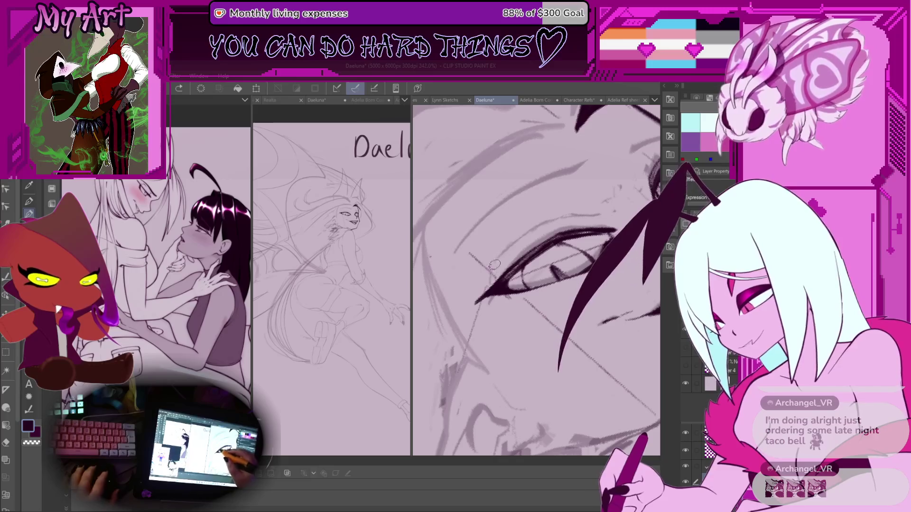
left_click_drag(482, 279, 513, 244)
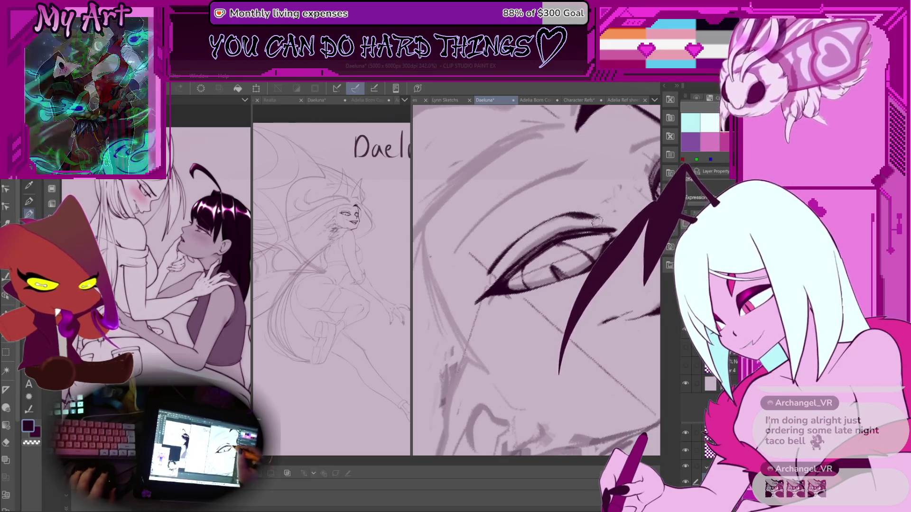
scroll(577, 214, "down", 3)
scroll(536, 243, "down", 2)
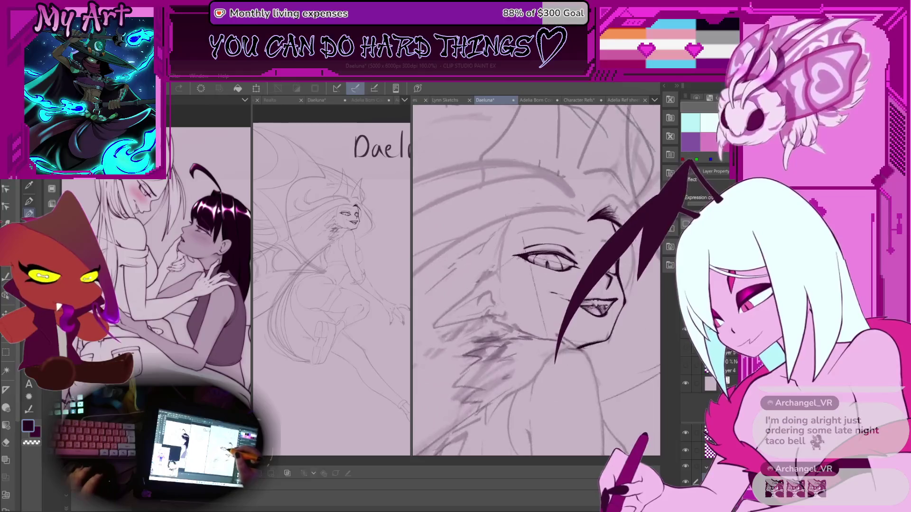
scroll(541, 247, "down", 3)
scroll(546, 250, "up", 3)
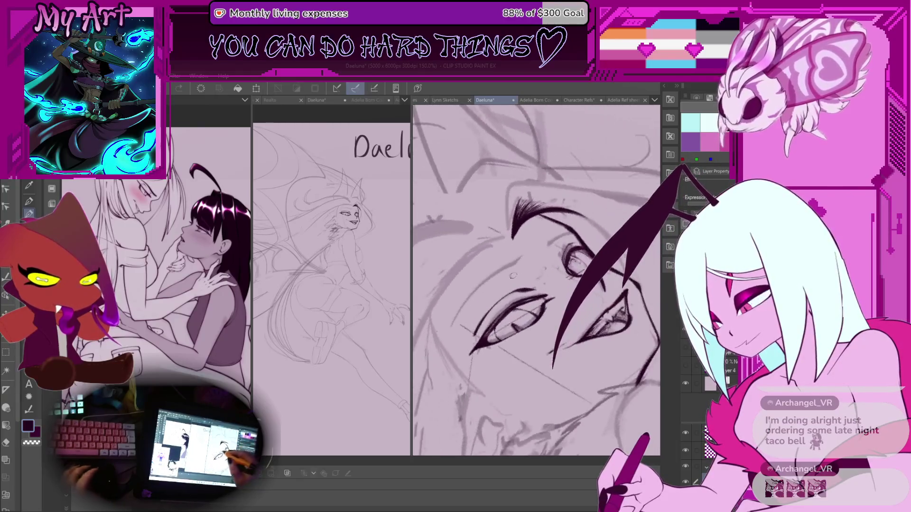
left_click(484, 304)
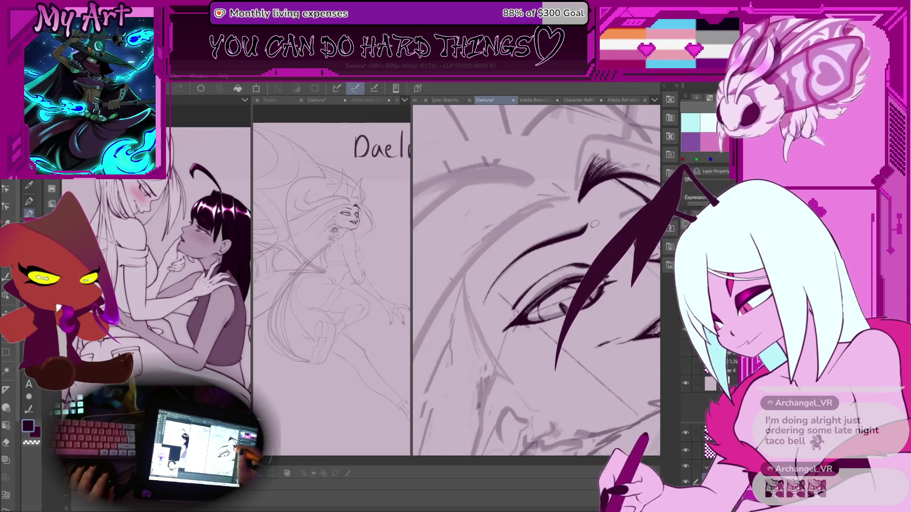
left_click_drag(572, 236, 546, 239)
Step: Ink the full upper eyelid line across the eye
scroll(546, 239, "up", 4)
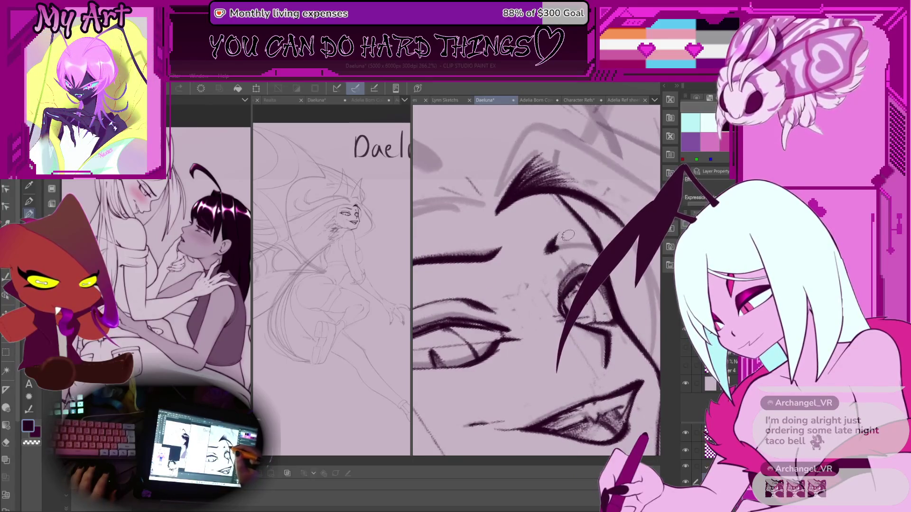
scroll(568, 236, "up", 3)
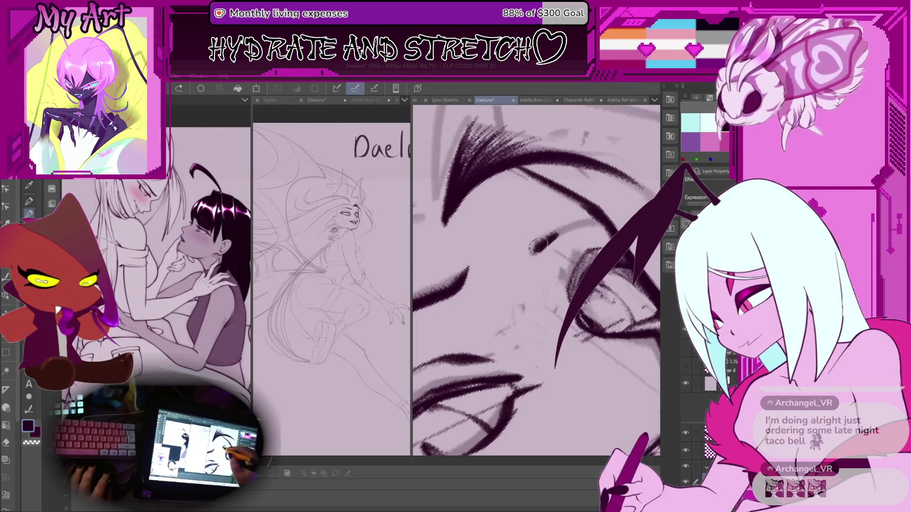
scroll(549, 230, "up", 1)
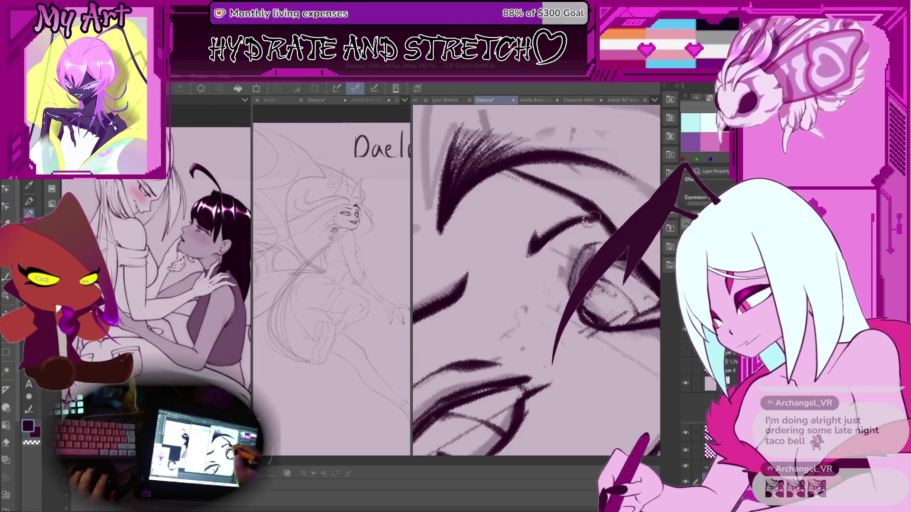
scroll(546, 232, "down", 2)
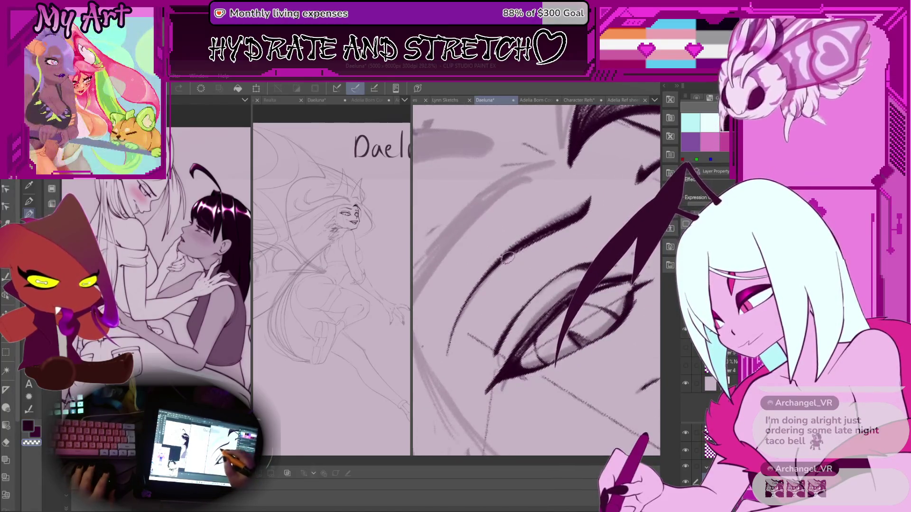
left_click_drag(508, 254, 589, 208)
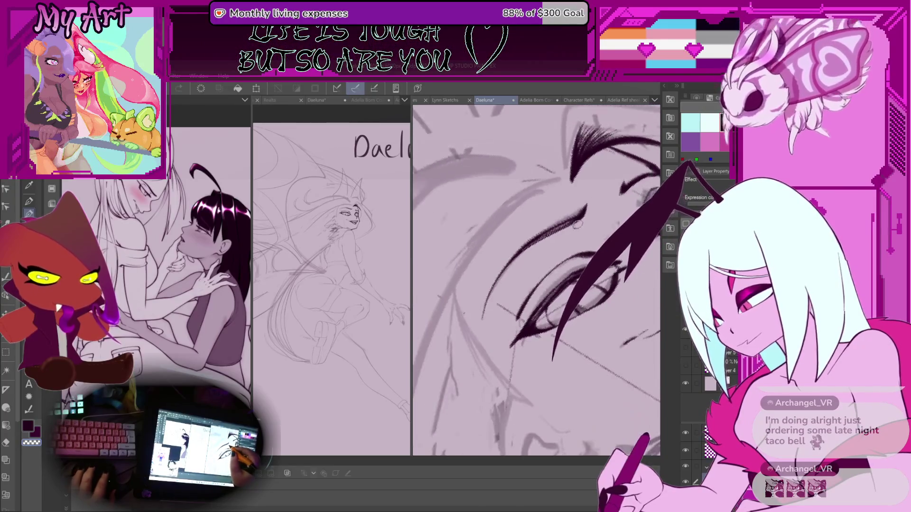
Step: Try a line along the cheek and jaw, then undo it
scroll(546, 228, "up", 1)
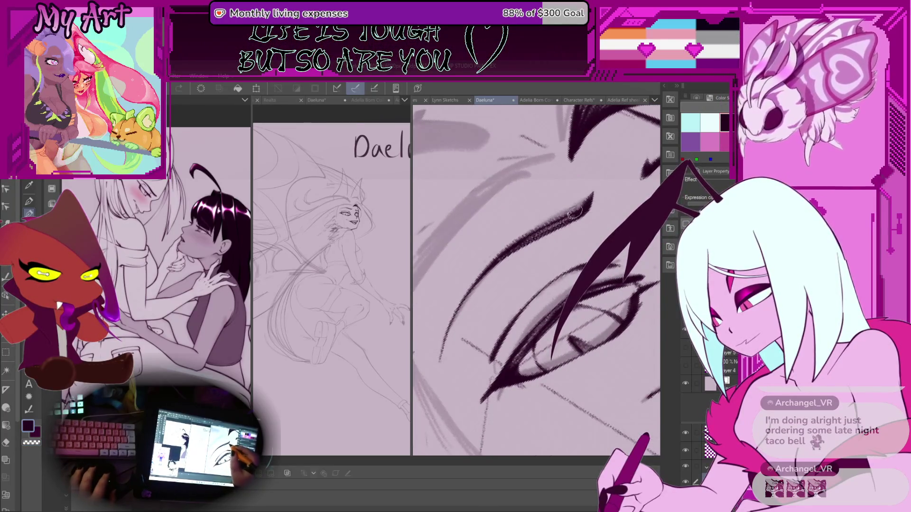
scroll(574, 212, "down", 4)
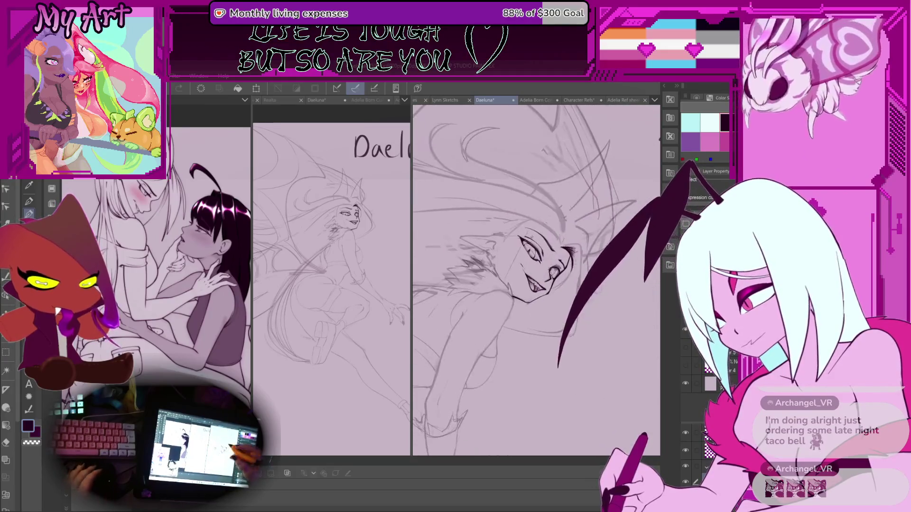
scroll(542, 312, "up", 5)
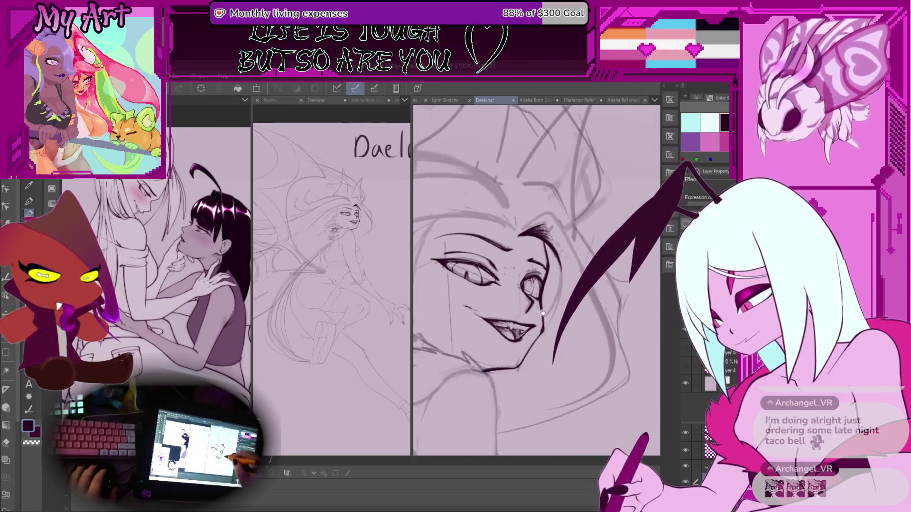
scroll(542, 311, "up", 3)
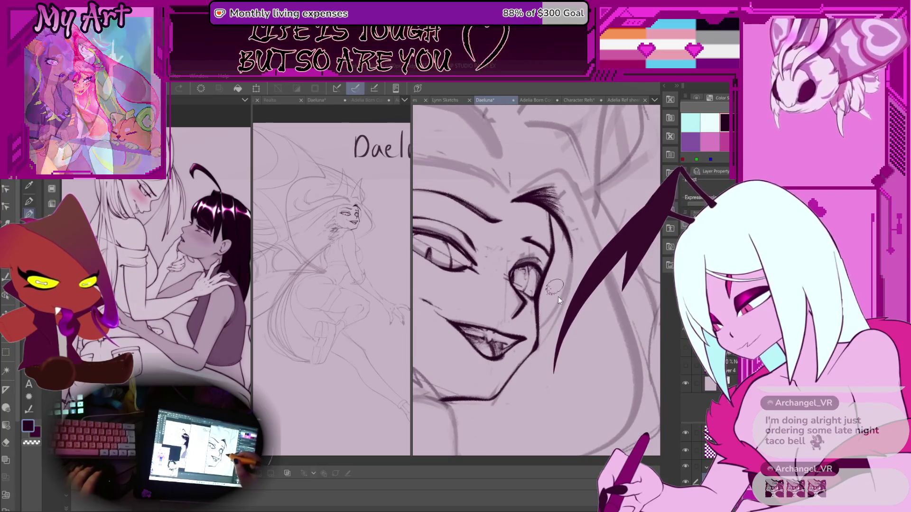
scroll(558, 300, "up", 4)
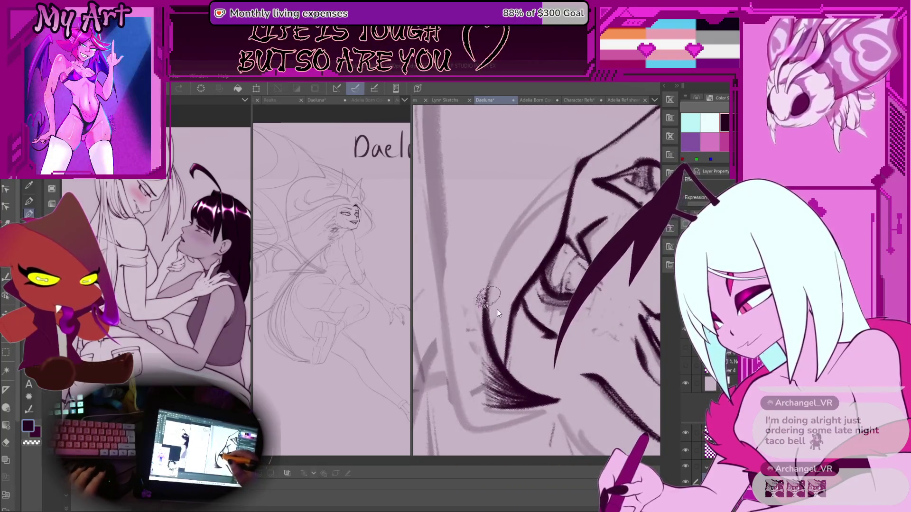
scroll(497, 313, "down", 3)
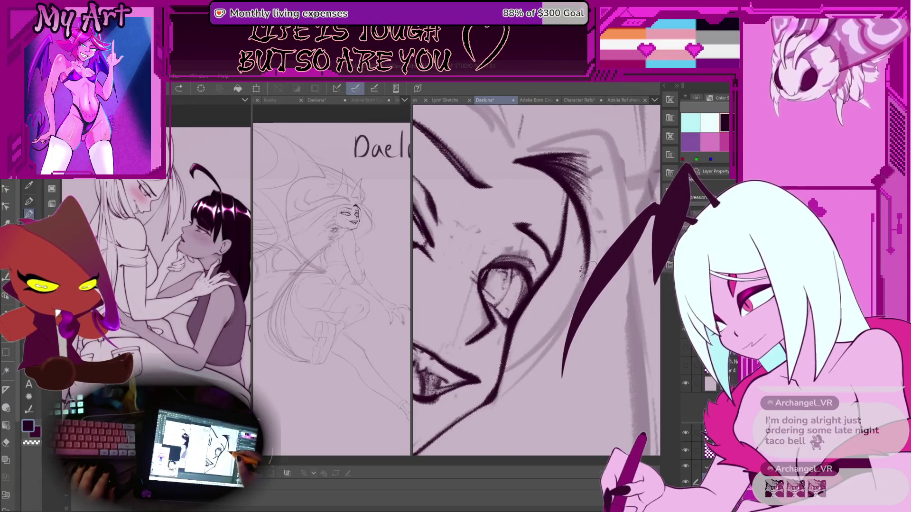
left_click_drag(551, 332, 521, 355)
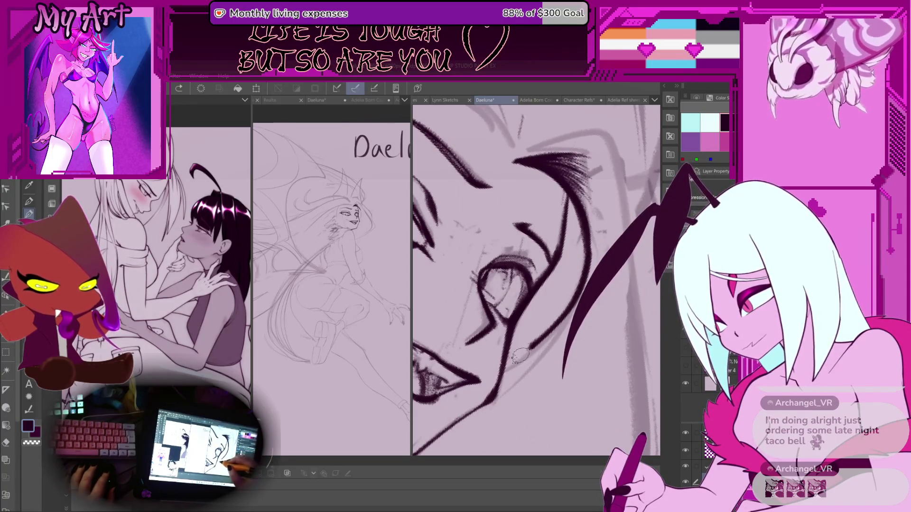
key("ctrl+z")
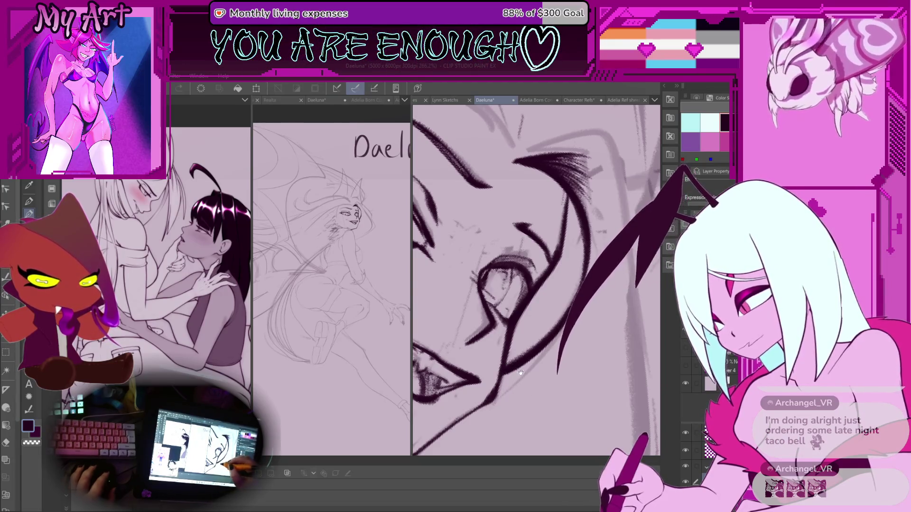
Step: Zoom and rotate the canvas to turn the face sideways
scroll(522, 356, "down", 10)
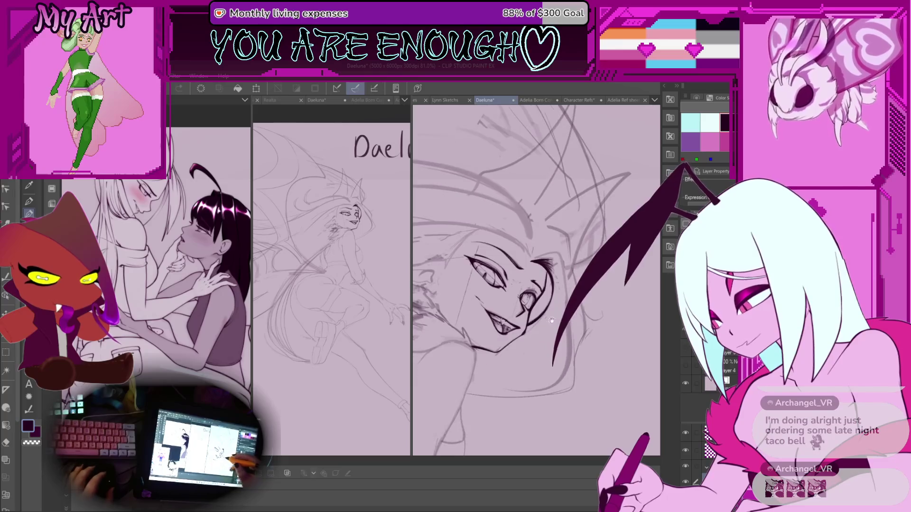
scroll(538, 344, "up", 5)
scroll(520, 274, "up", 2)
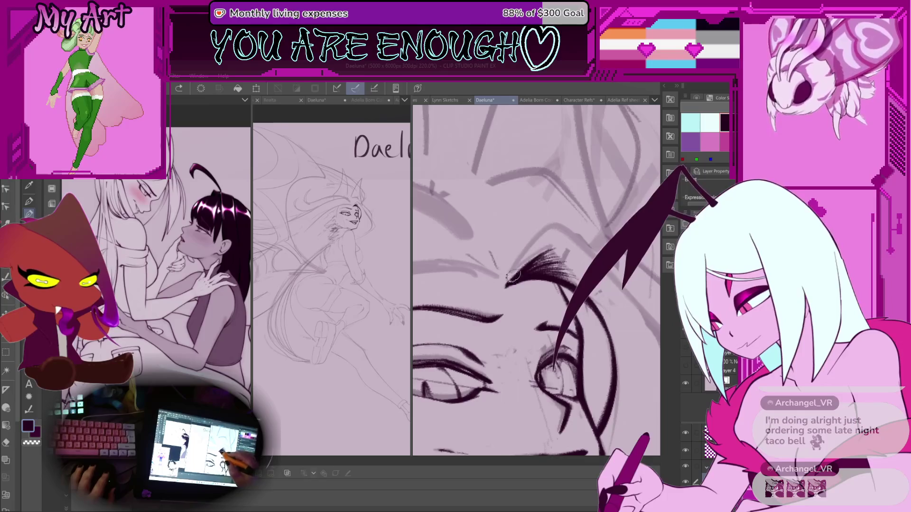
scroll(537, 353, "down", 6)
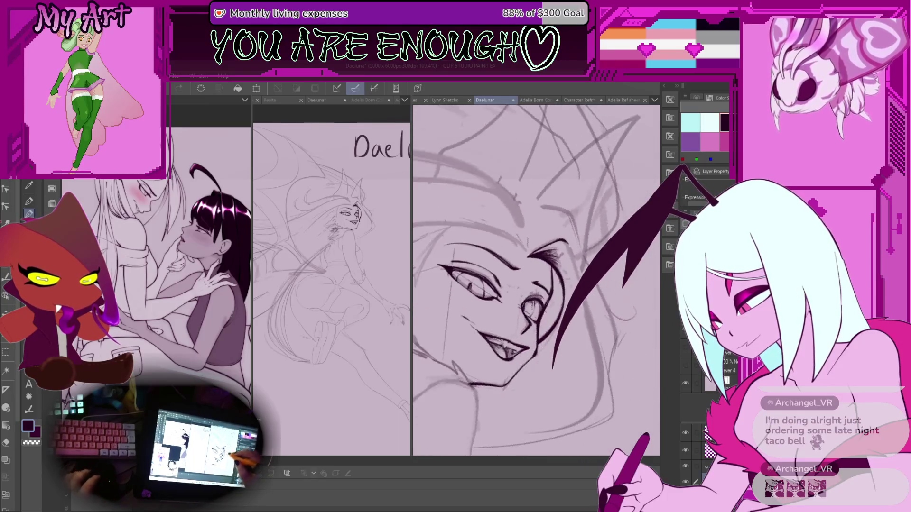
scroll(538, 353, "up", 2)
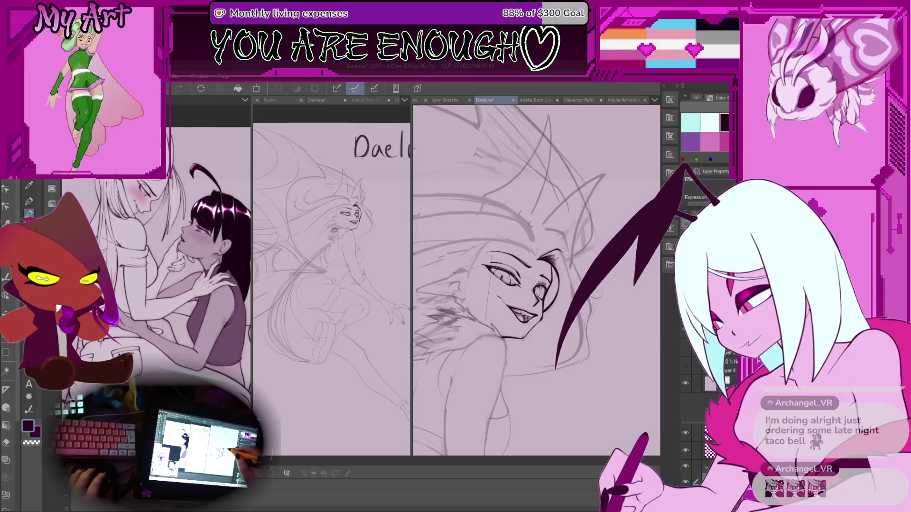
scroll(560, 250, "up", 2)
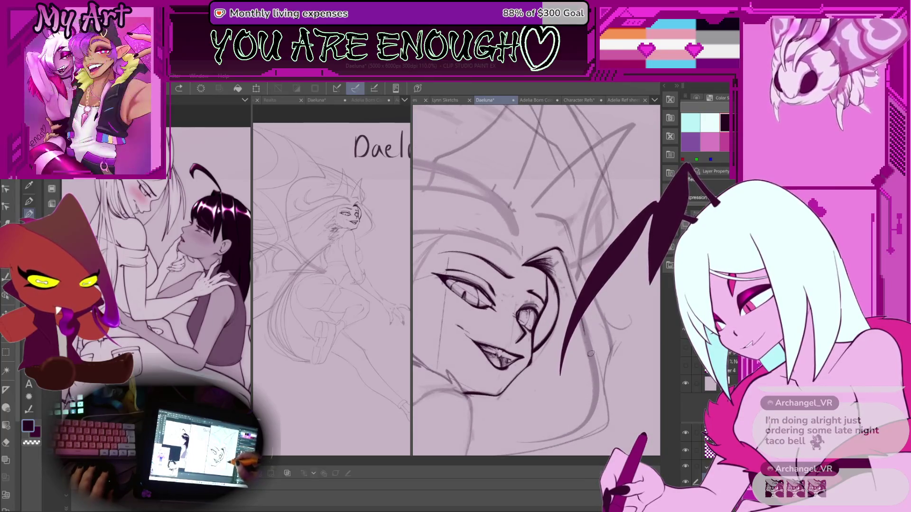
key("minus")
key("minus")
key("minus")
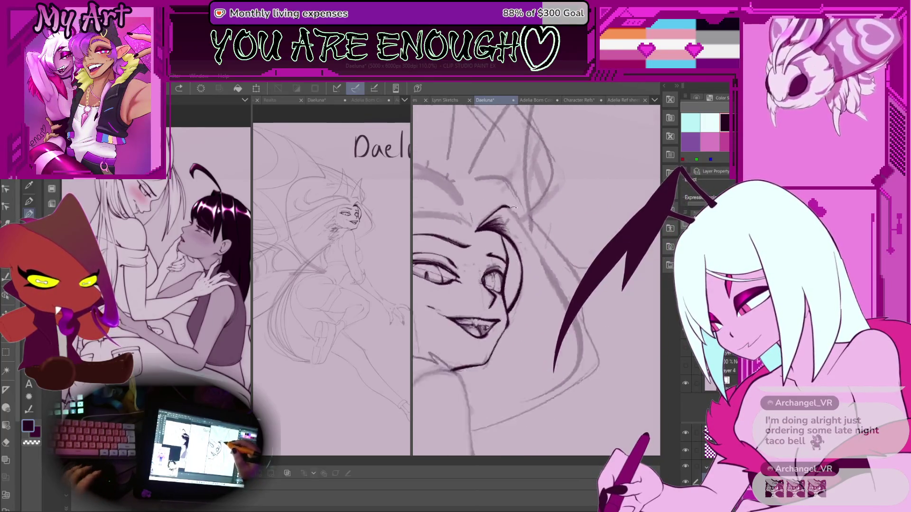
scroll(524, 254, "up", 3)
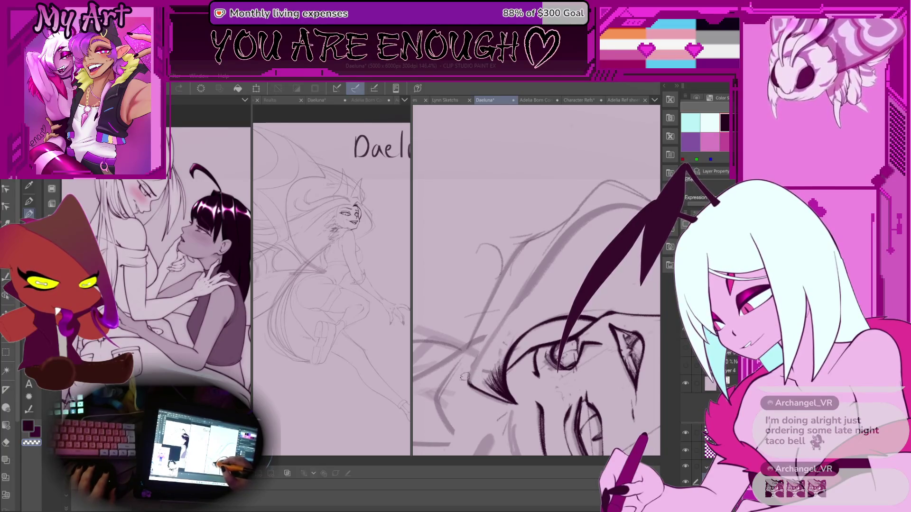
Step: Undo the last two ink strokes on Daeluna's face, adjusting and rotating the view between them
key("ctrl+z")
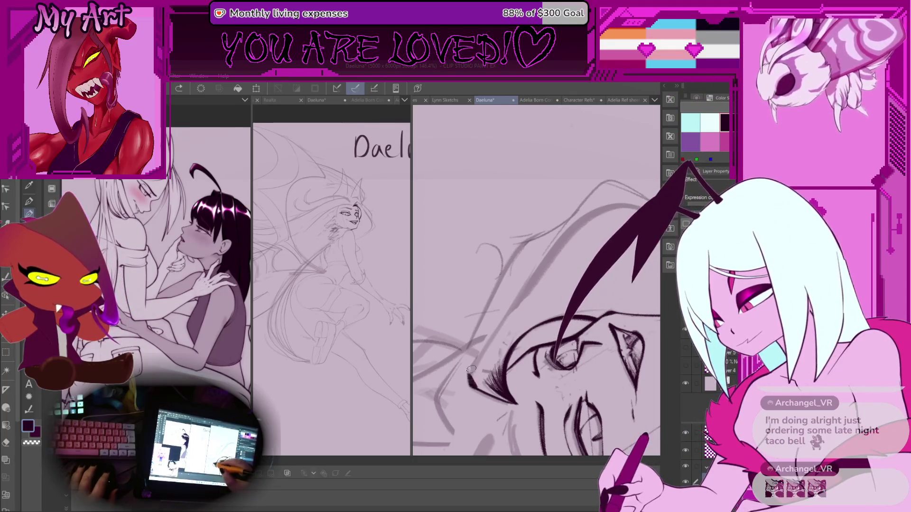
scroll(471, 370, "up", 3)
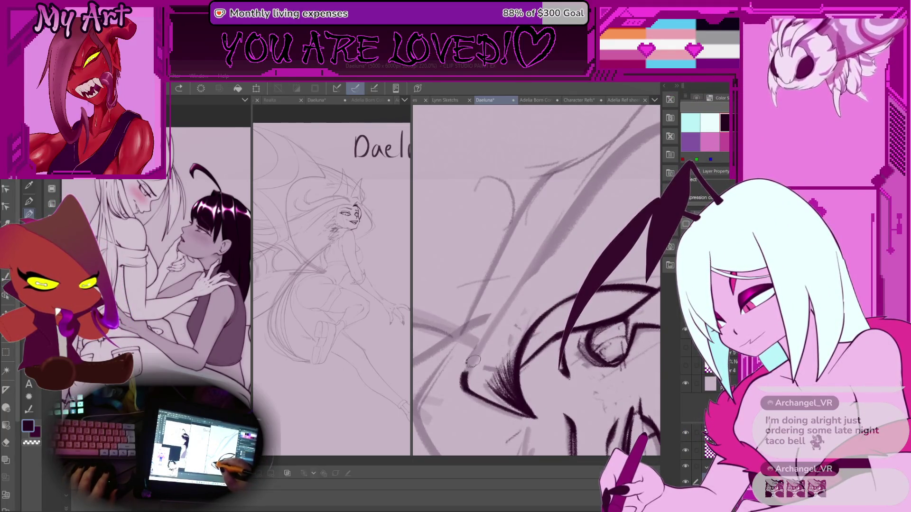
scroll(456, 326, "down", 4)
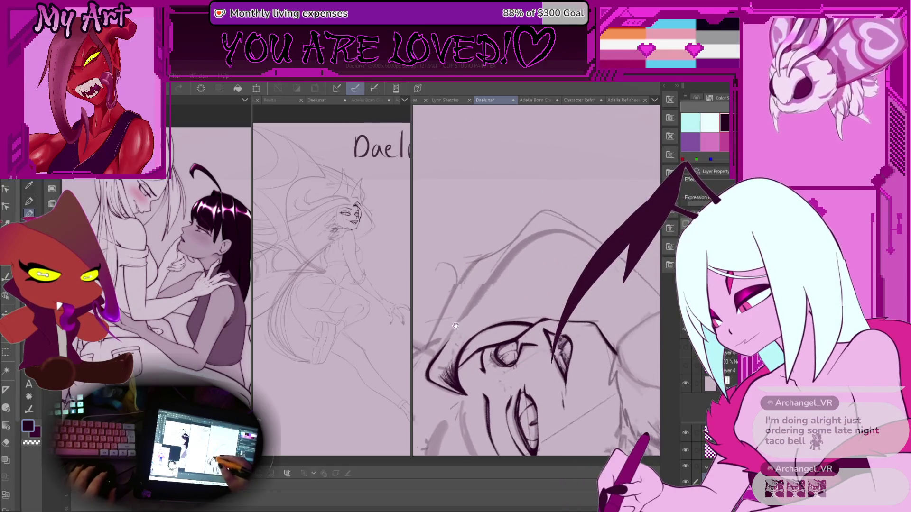
left_click_drag(456, 326, 473, 346)
key("ctrl+z")
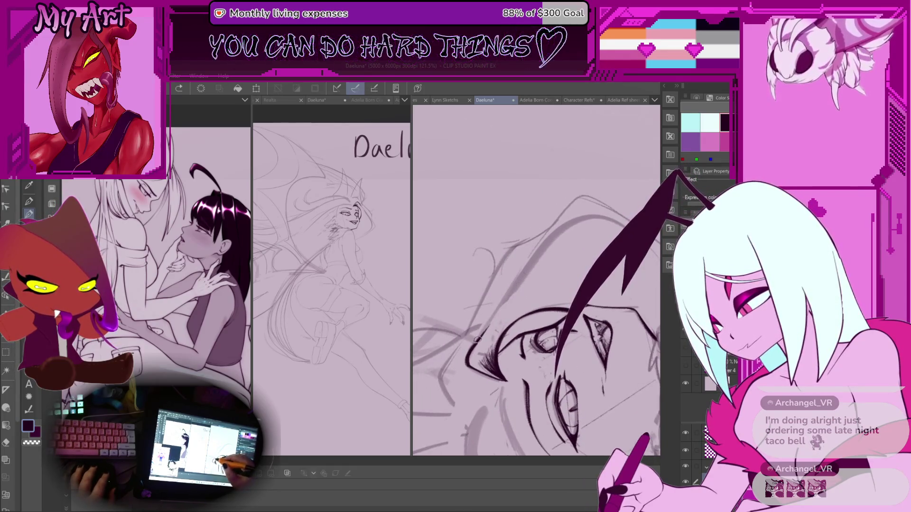
mouse_move(588, 214)
left_mouse_down()
mouse_move(583, 267)
mouse_move(575, 253)
left_mouse_up()
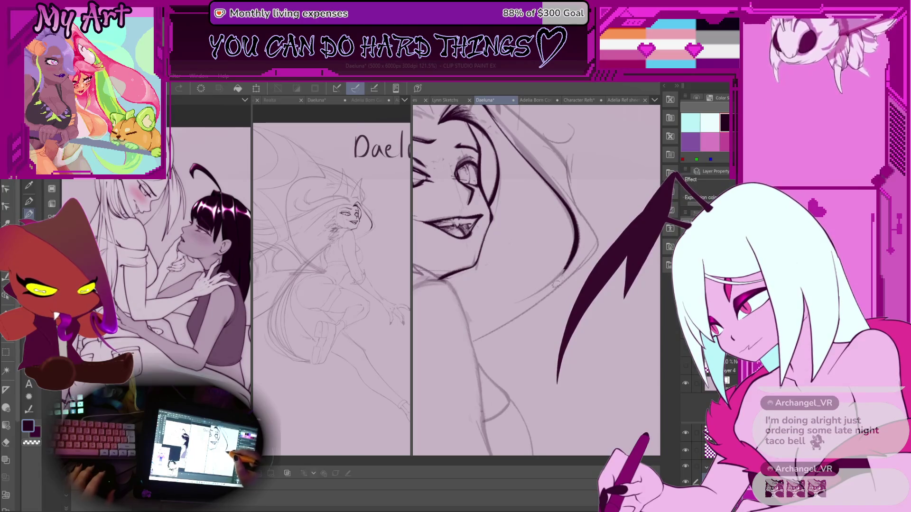
Step: Rotate the canvas upright and zoom out to about 40% so Daeluna's full inked-face figure shows
left_click_drag(459, 336, 522, 314)
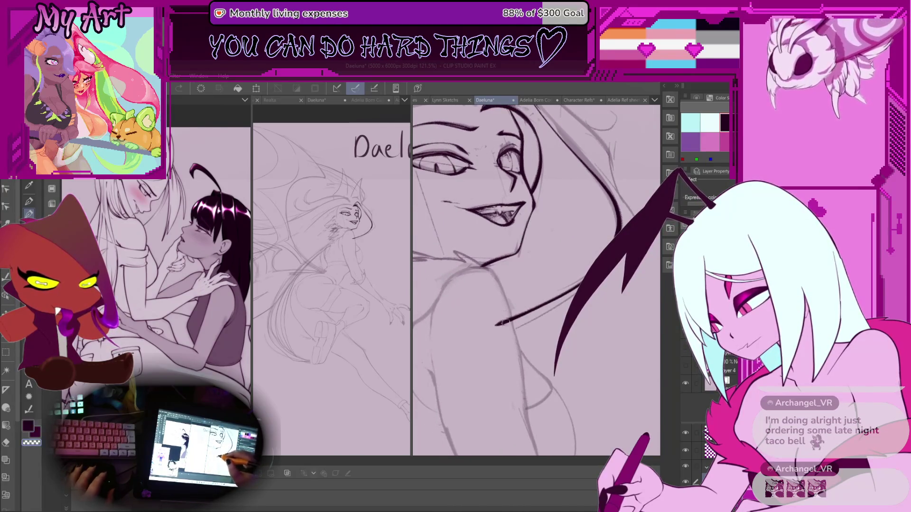
scroll(498, 317, "down", 4)
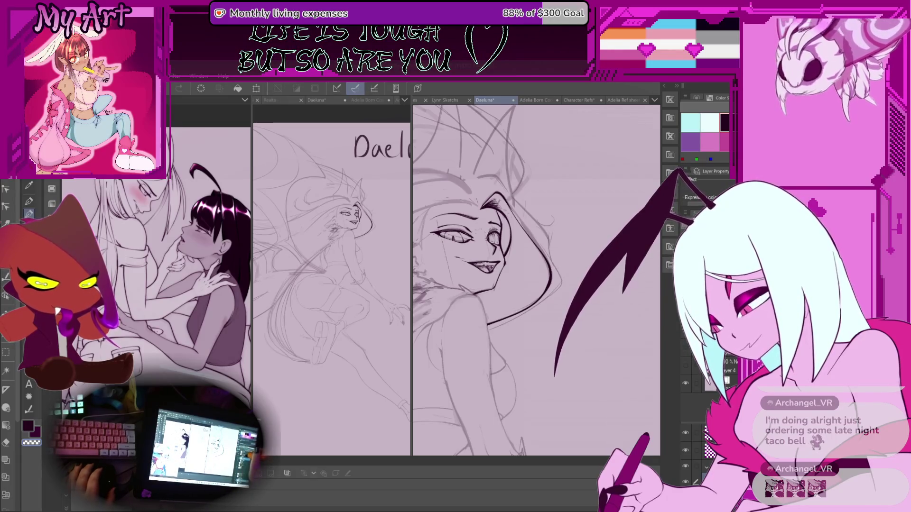
mouse_move(426, 379)
left_mouse_down()
mouse_move(446, 332)
mouse_move(511, 293)
mouse_move(473, 271)
mouse_move(505, 276)
mouse_move(494, 288)
mouse_move(504, 321)
mouse_move(511, 317)
mouse_move(472, 263)
mouse_move(485, 274)
mouse_move(477, 284)
left_mouse_up()
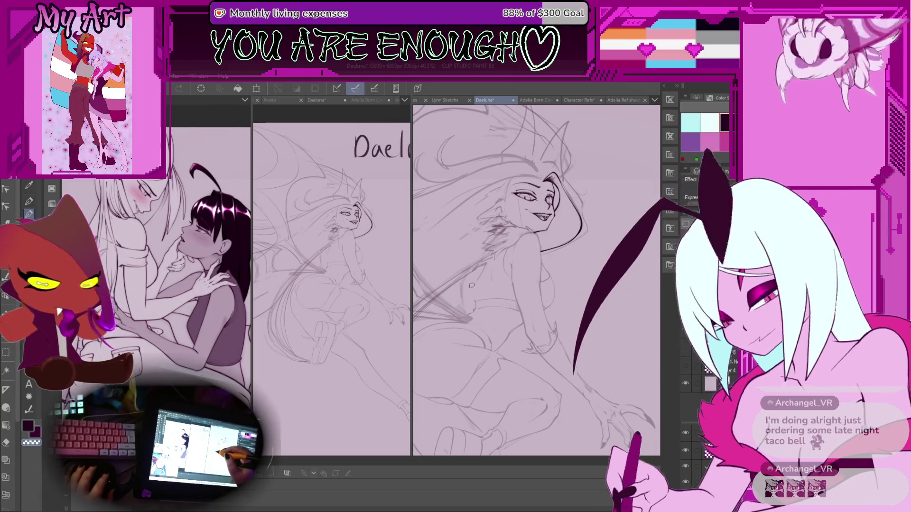
Step: Add a short dark ink stroke on the figure, then switch the drawing colour to the light canvas pink
scroll(468, 287, "up", 2)
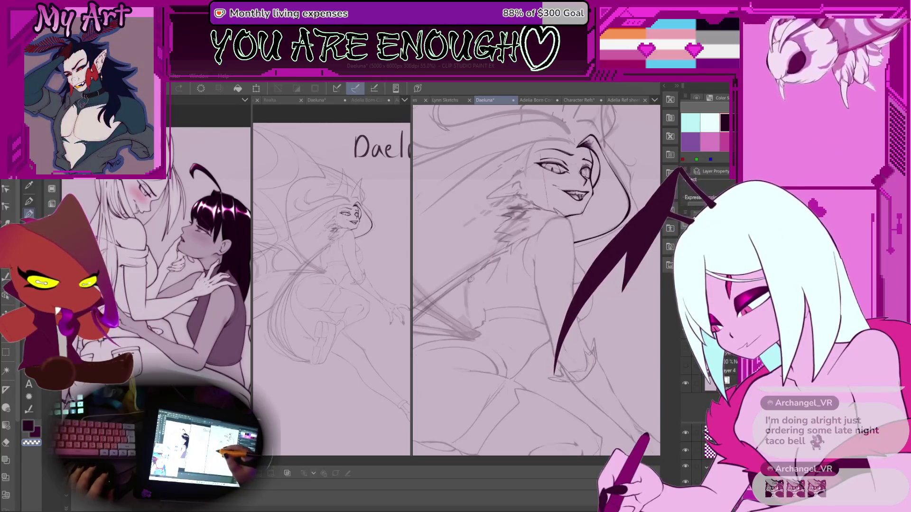
left_click_drag(473, 276, 478, 295)
scroll(482, 280, "up", 2)
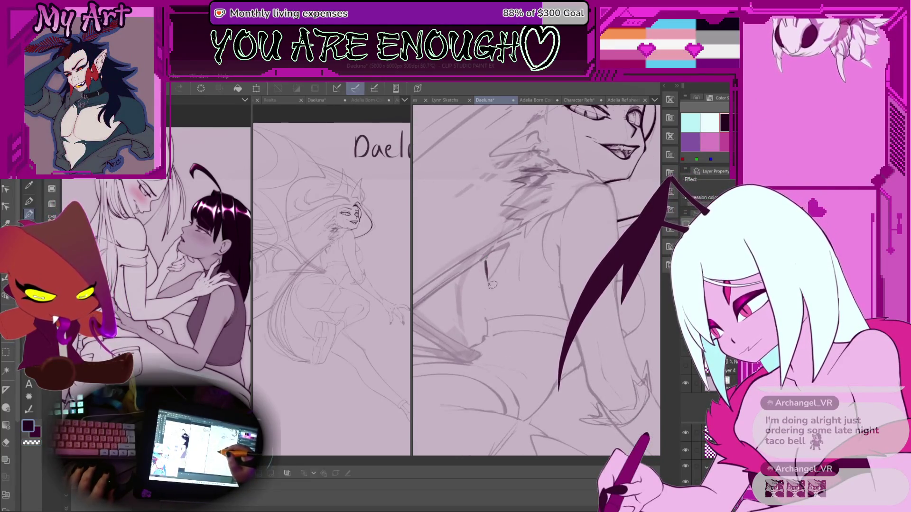
left_click(479, 264, "alt")
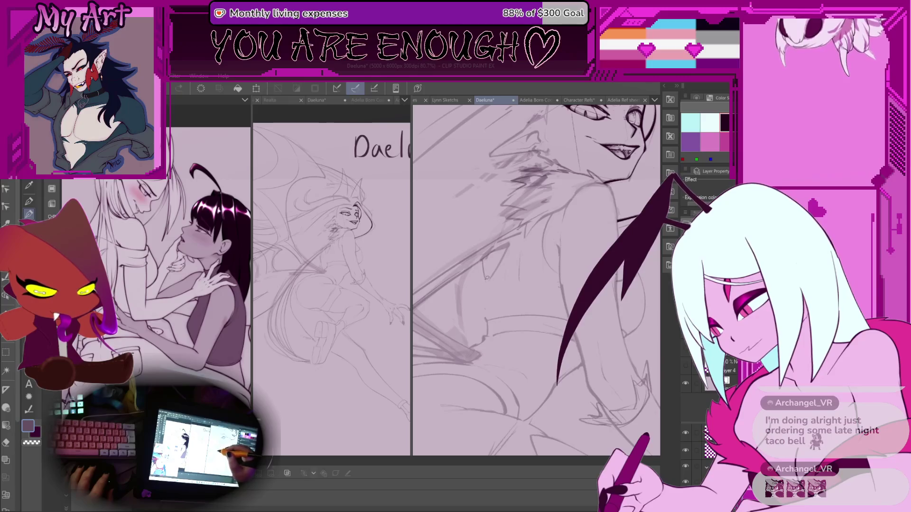
Step: Pan, zoom and tilt the view down across Daeluna's body, torso and waist
left_click_drag(488, 262, 428, 251)
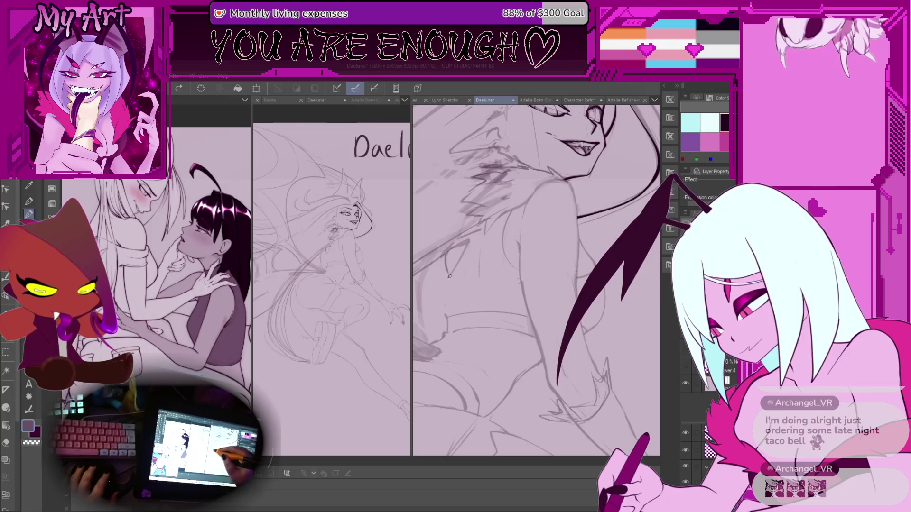
mouse_move(453, 285)
left_mouse_down()
mouse_move(458, 265)
mouse_move(461, 291)
left_mouse_up()
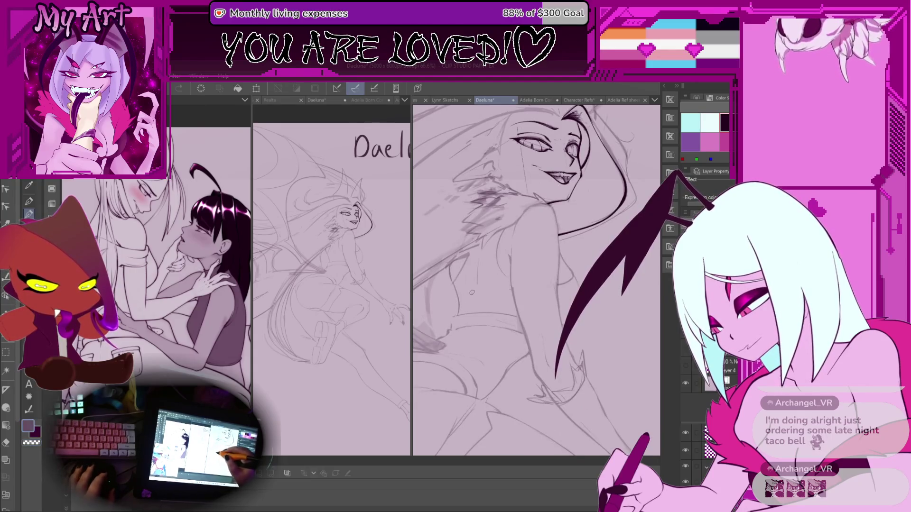
scroll(472, 292, "down", 2)
left_click_drag(449, 241, 440, 198)
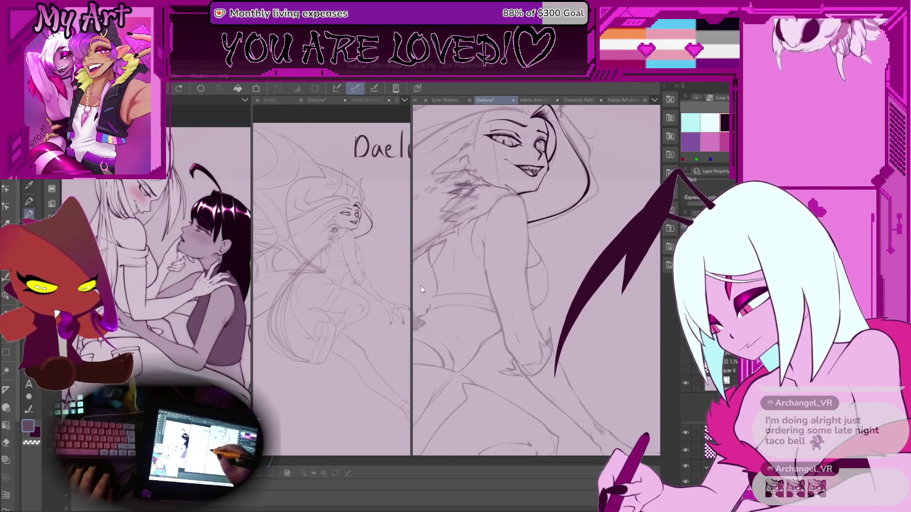
left_click_drag(433, 292, 451, 279)
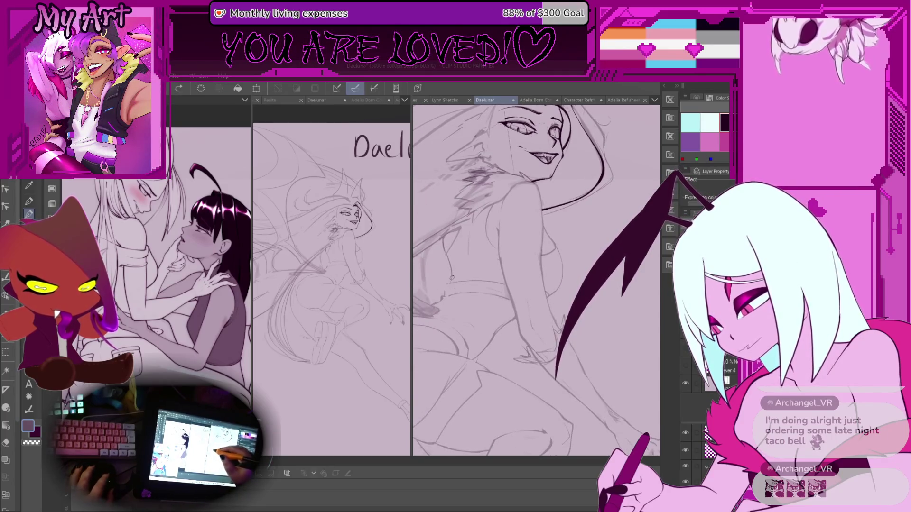
scroll(451, 285, "up", 5)
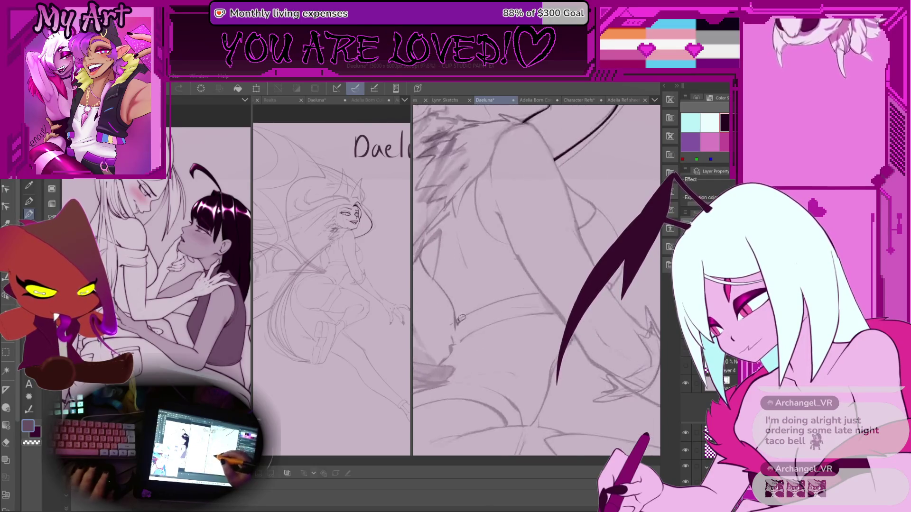
left_click_drag(463, 320, 492, 296)
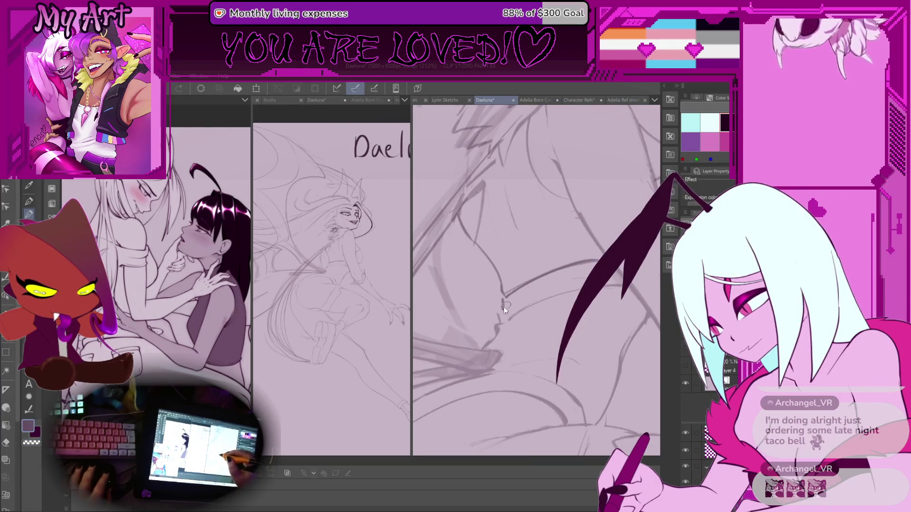
scroll(508, 316, "up", 2)
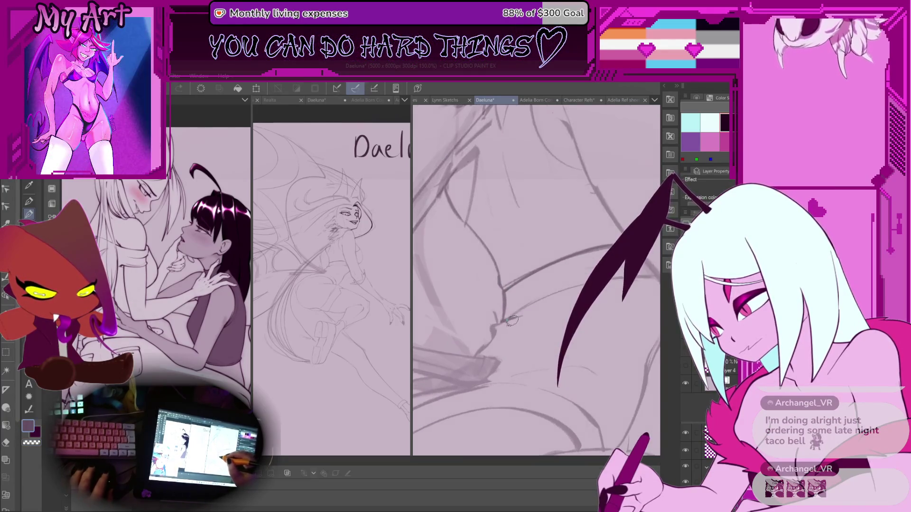
scroll(512, 322, "down", 3)
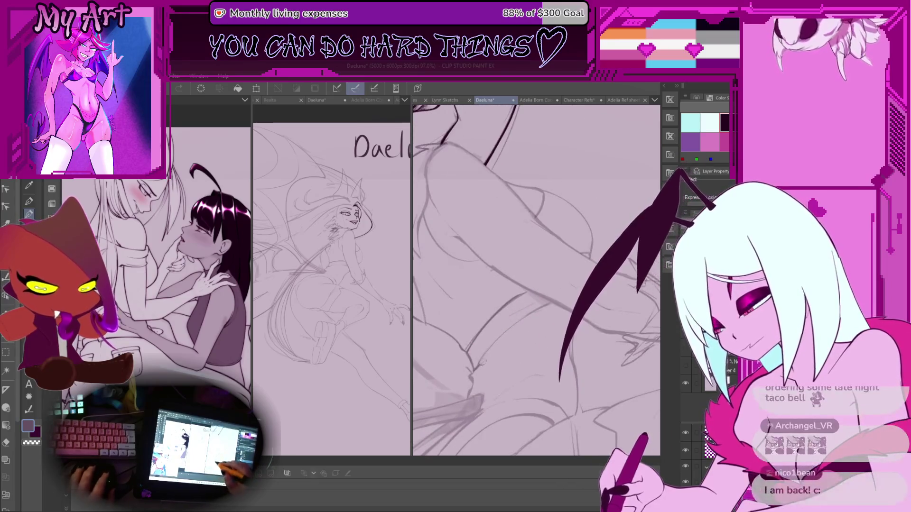
Step: Move the view along the hips and lower body, tilting the canvas slightly counter-clockwise
left_click_drag(483, 363, 456, 309)
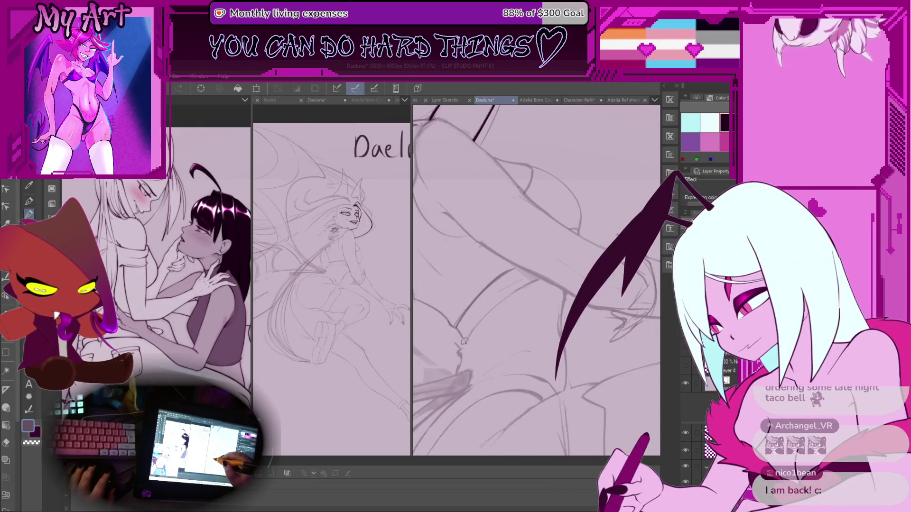
scroll(465, 313, "up", 3)
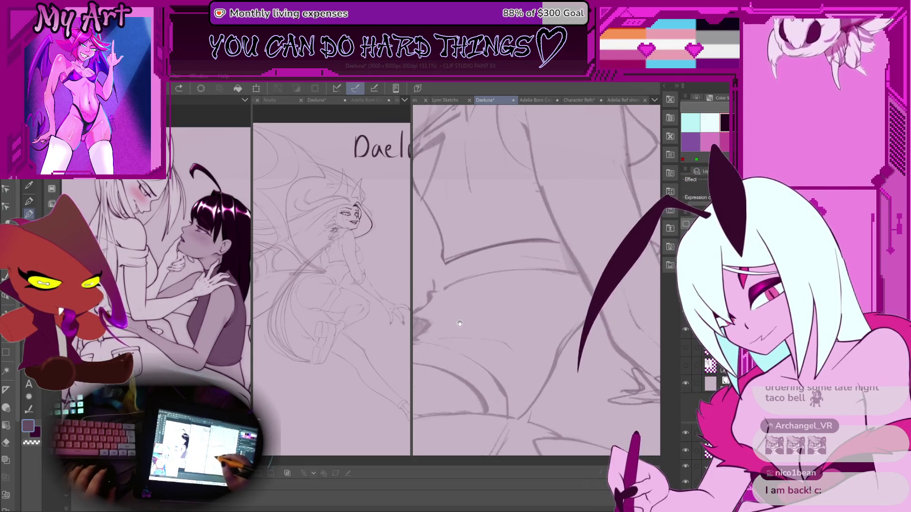
left_click_drag(465, 310, 436, 267)
left_click_drag(453, 321, 458, 254)
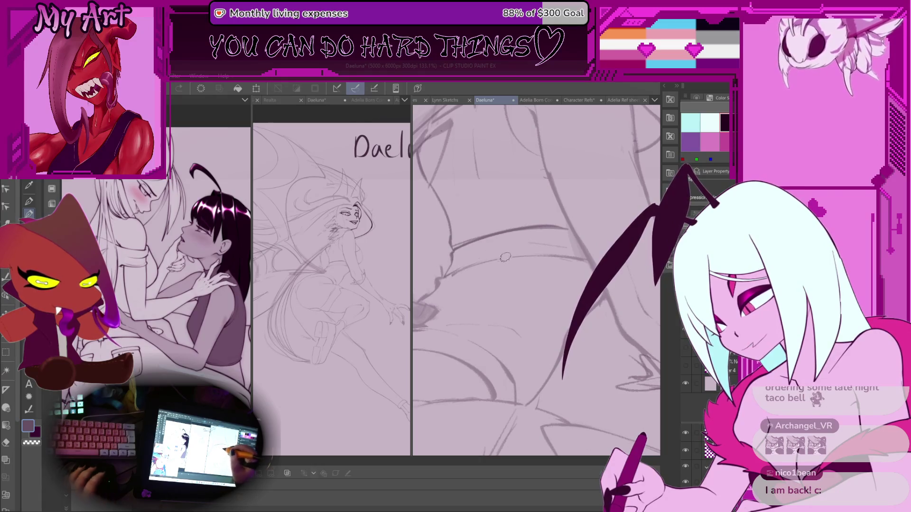
scroll(505, 256, "down", 6)
scroll(498, 357, "up", 2)
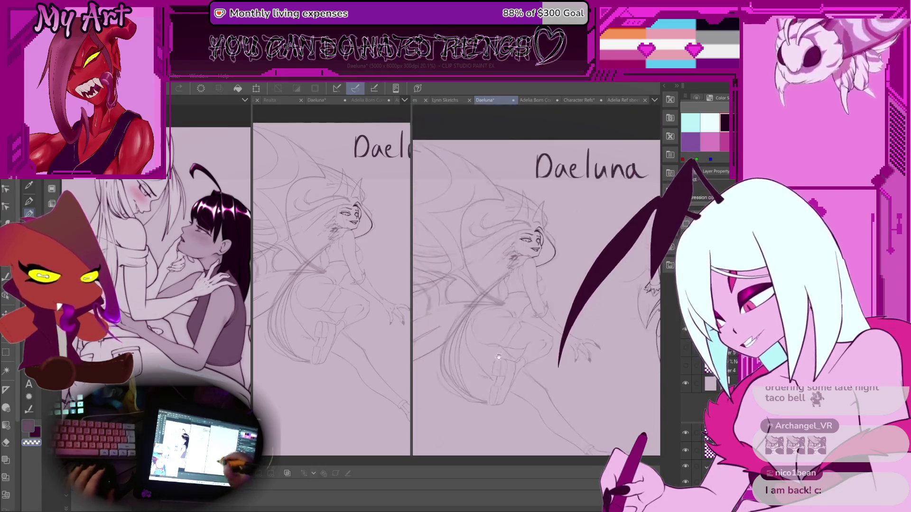
left_click_drag(499, 357, 493, 332)
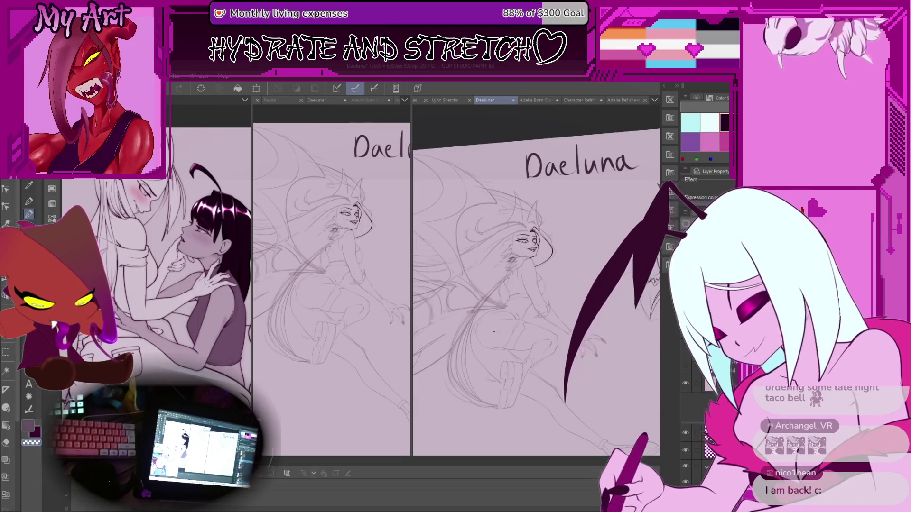
scroll(493, 332, "up", 6)
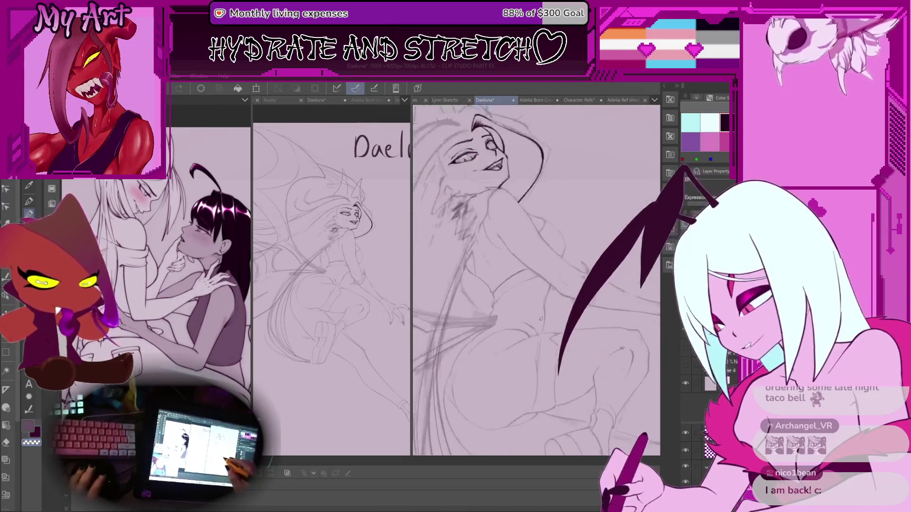
left_click_drag(492, 269, 476, 295)
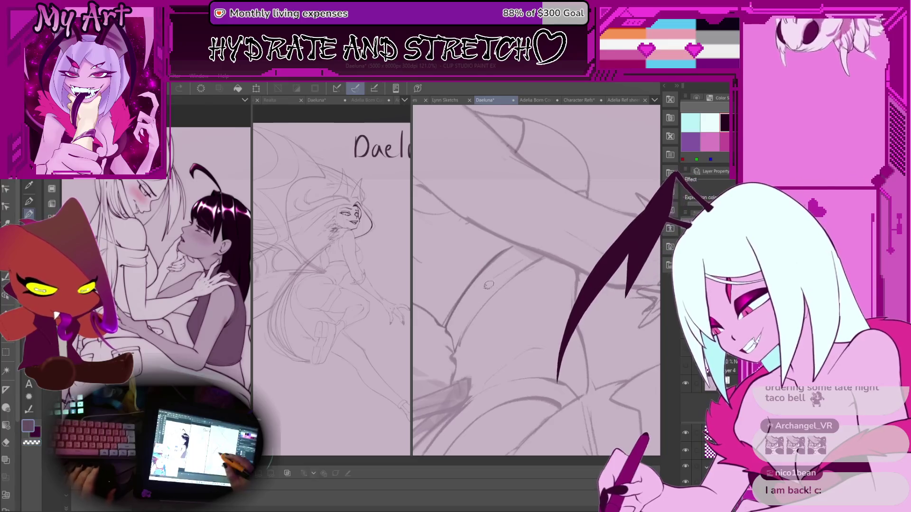
Step: Eyedropper the pale canvas background as the main drawing colour, with the face and torso in view
left_click(467, 326, "alt")
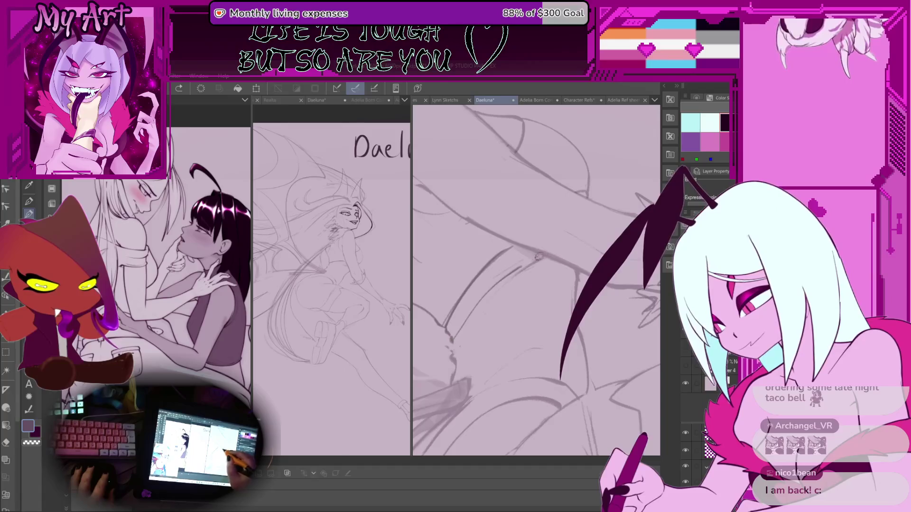
left_click_drag(462, 346, 483, 293)
scroll(483, 293, "up", 3)
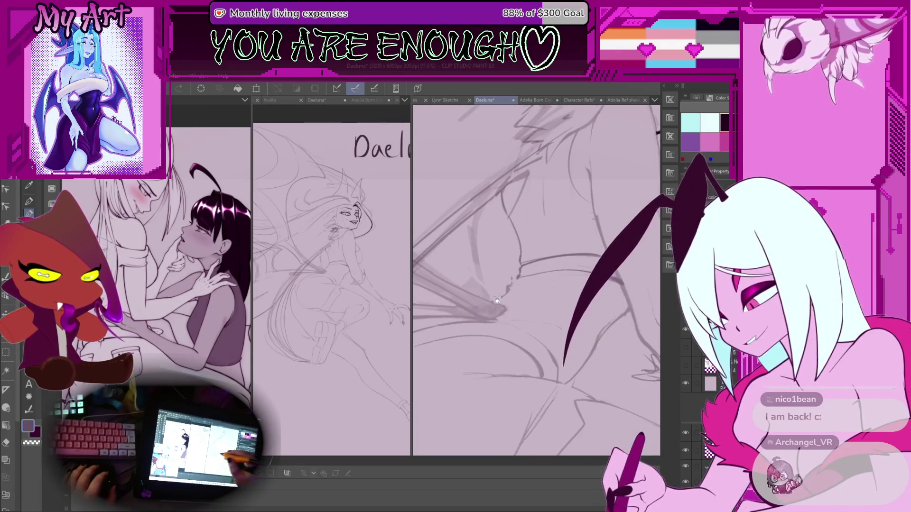
scroll(541, 282, "up", 3)
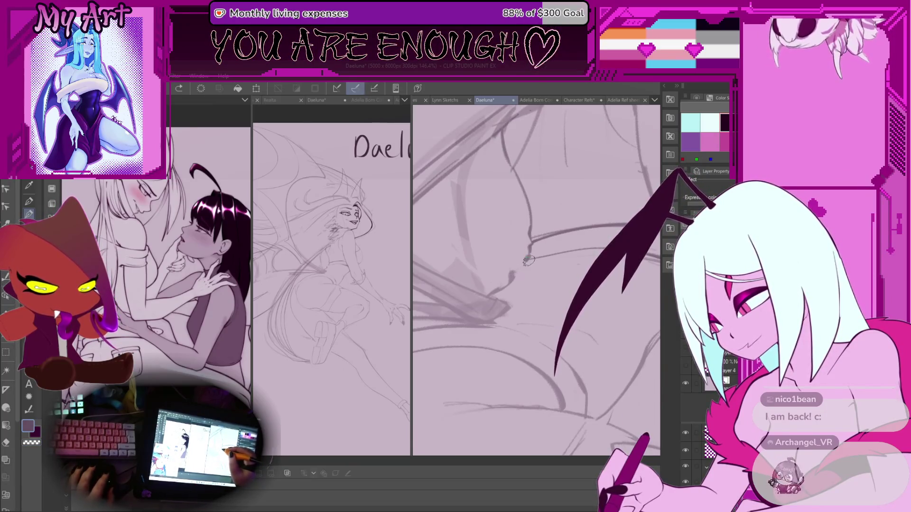
scroll(521, 272, "down", 5)
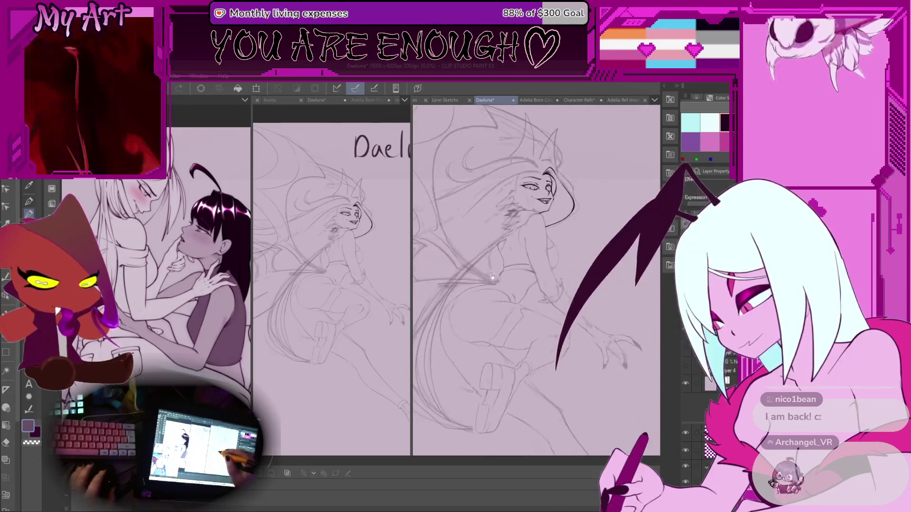
scroll(507, 287, "up", 1)
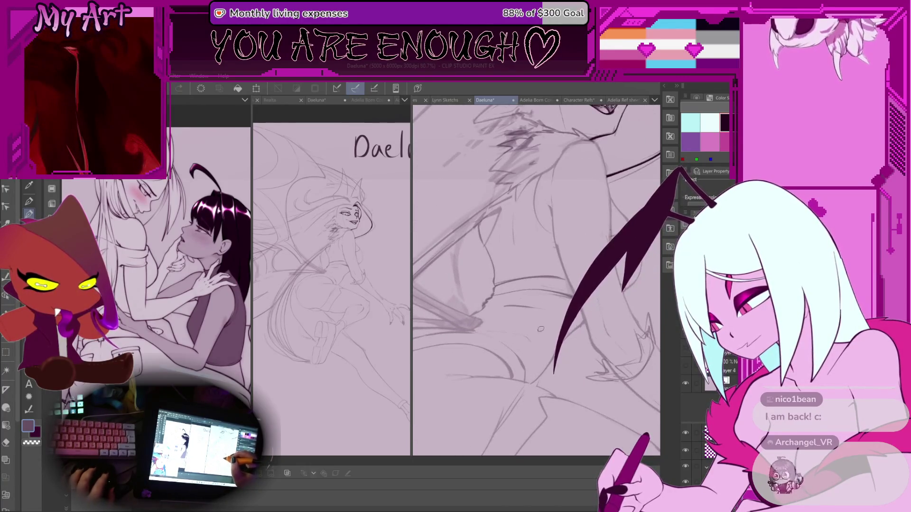
scroll(524, 330, "up", 1)
scroll(525, 330, "down", 2)
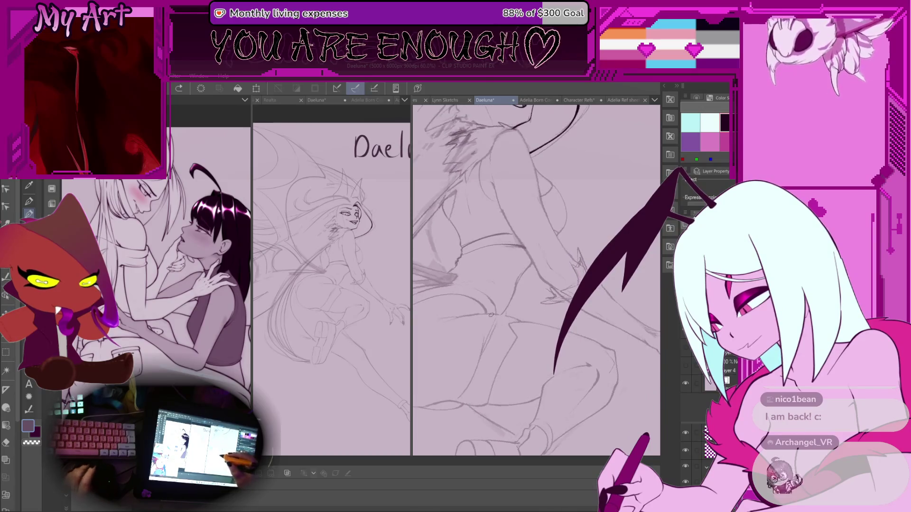
left_click_drag(495, 310, 501, 306)
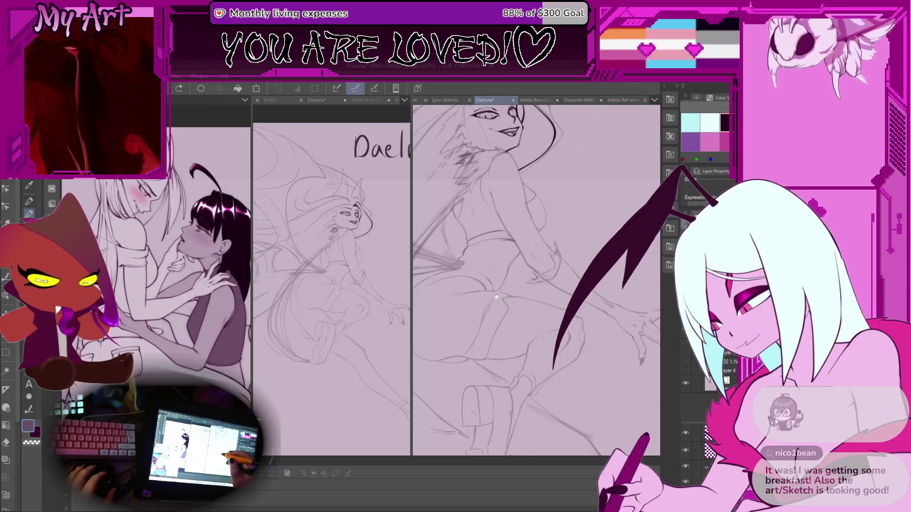
left_click_drag(512, 305, 520, 302)
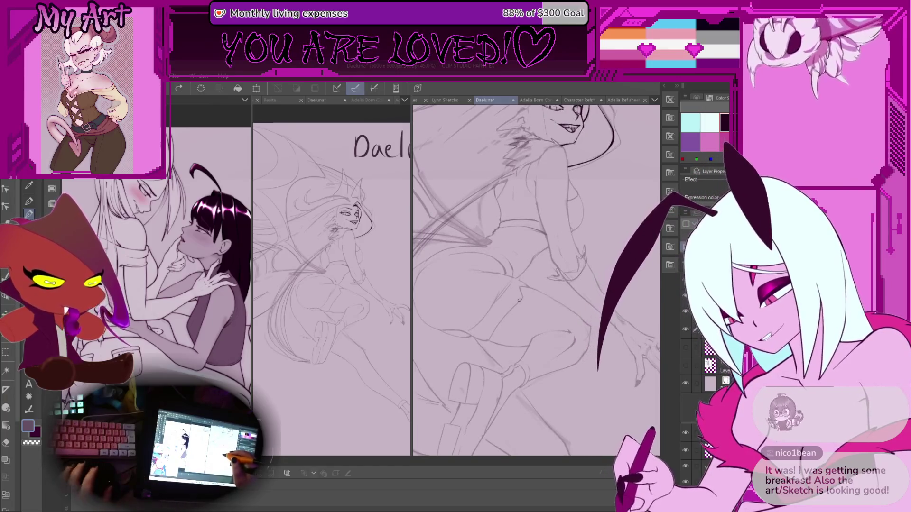
Step: Zoom and pan over Daeluna's lower body up to her whole head
scroll(517, 306, "down", 5)
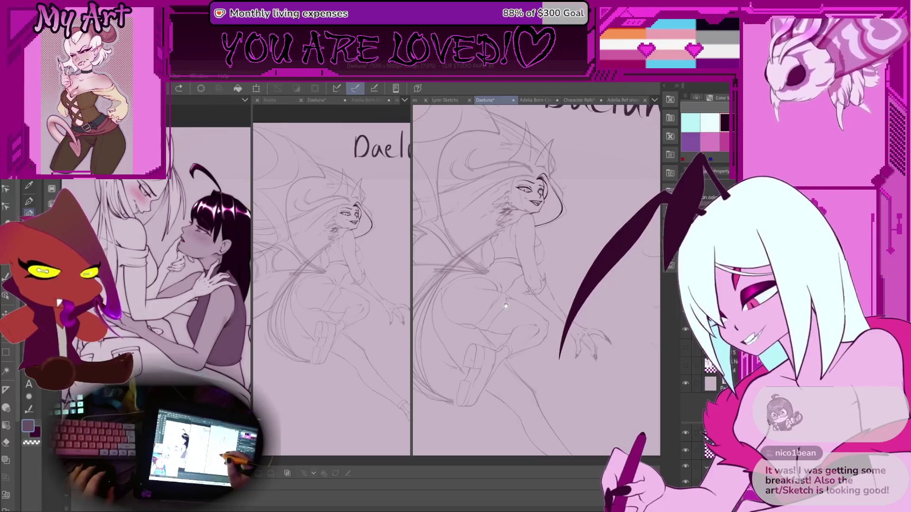
scroll(506, 302, "down", 3)
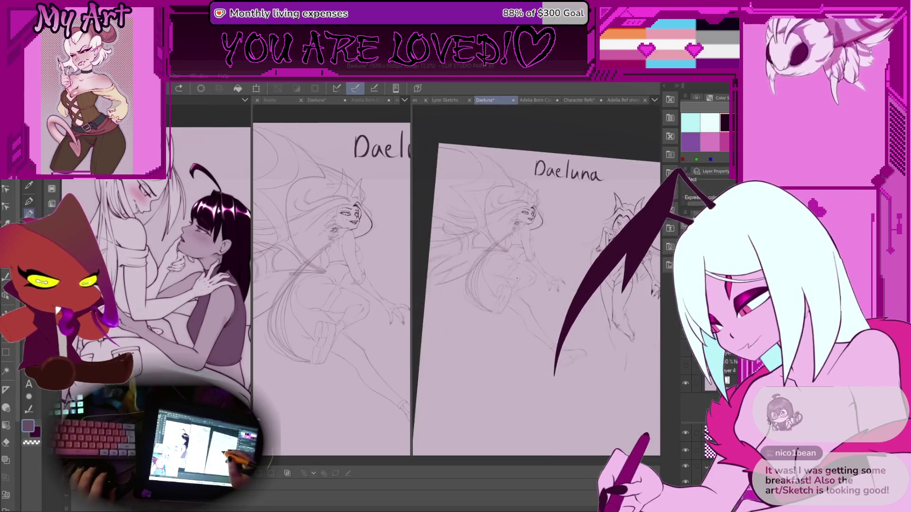
scroll(534, 288, "up", 3)
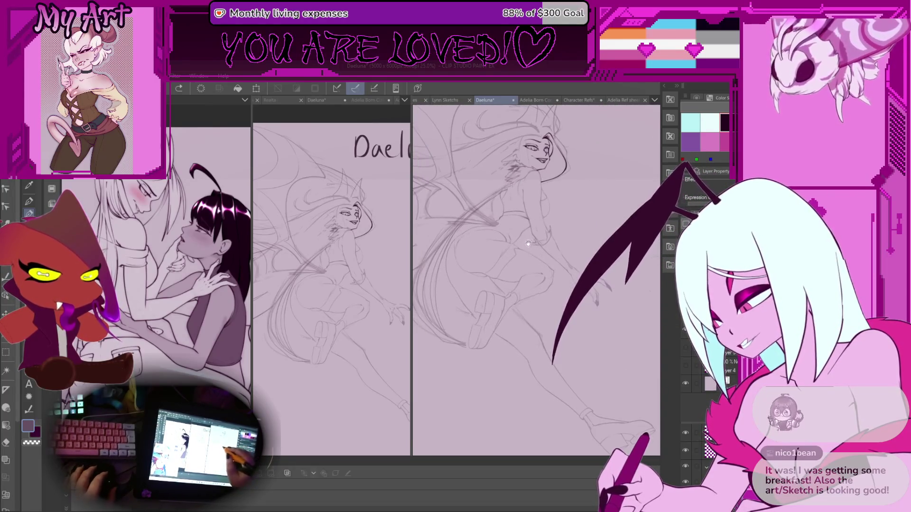
left_click_drag(534, 239, 523, 234)
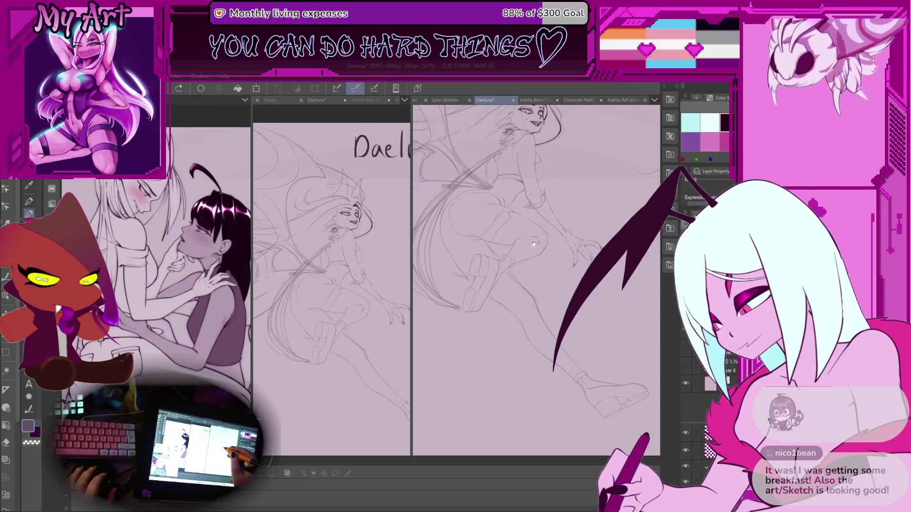
left_click_drag(534, 243, 533, 274)
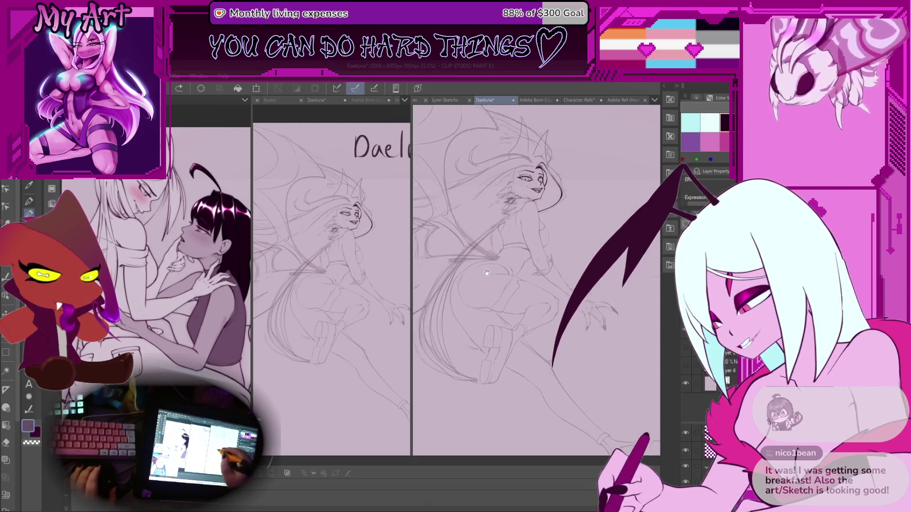
scroll(507, 286, "down", 3)
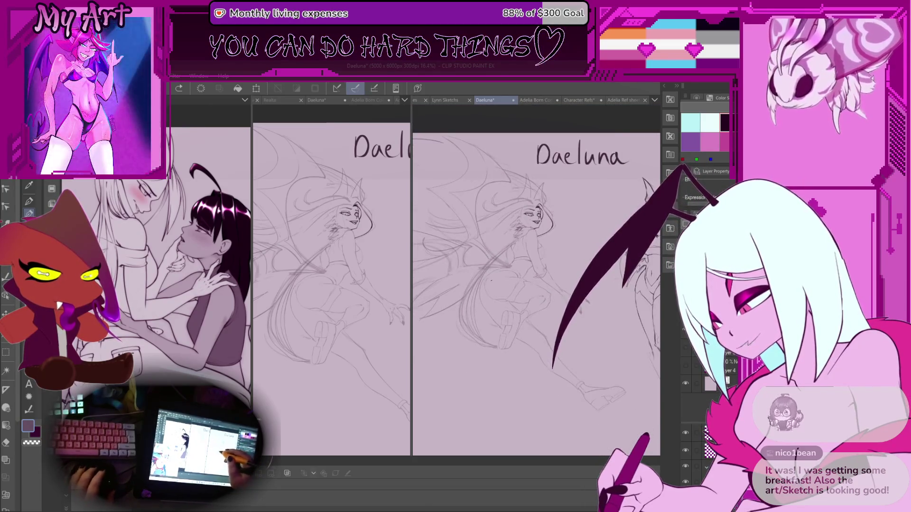
scroll(493, 287, "up", 2)
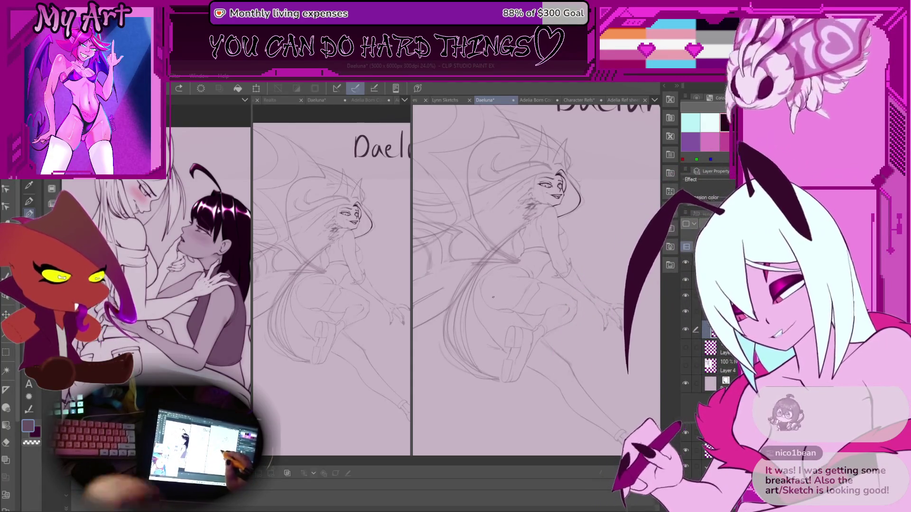
Step: Pan across the Daeluna title, head and sketch toward her body
mouse_move(493, 297)
left_mouse_down()
mouse_move(467, 316)
mouse_move(489, 279)
left_mouse_up()
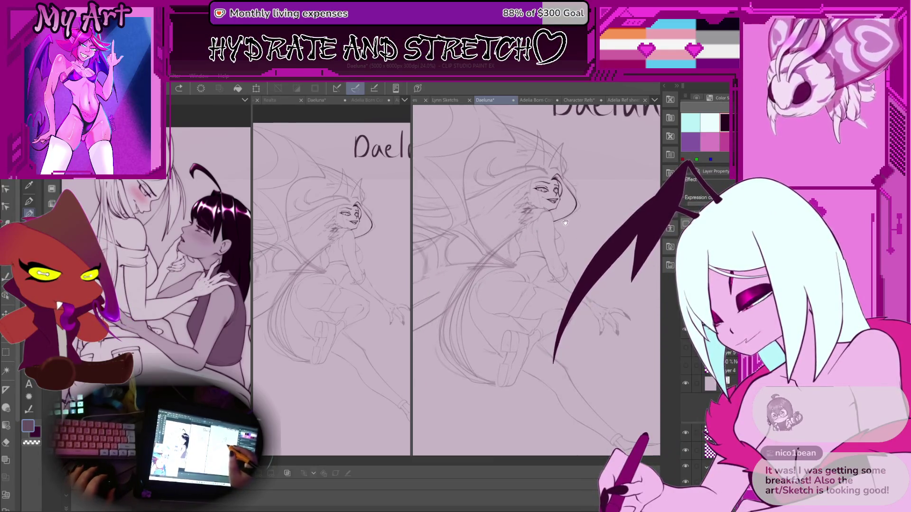
left_click_drag(565, 223, 553, 227)
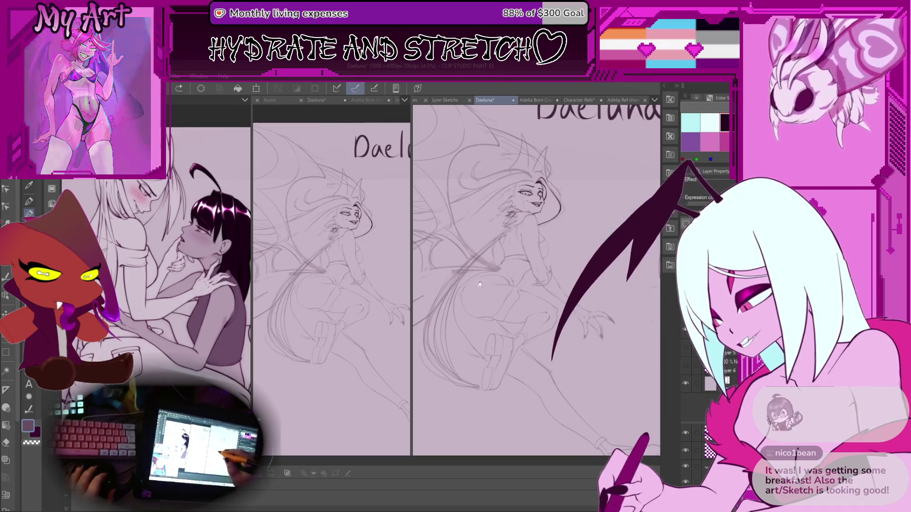
left_click_drag(482, 281, 487, 271)
scroll(496, 278, "up", 3)
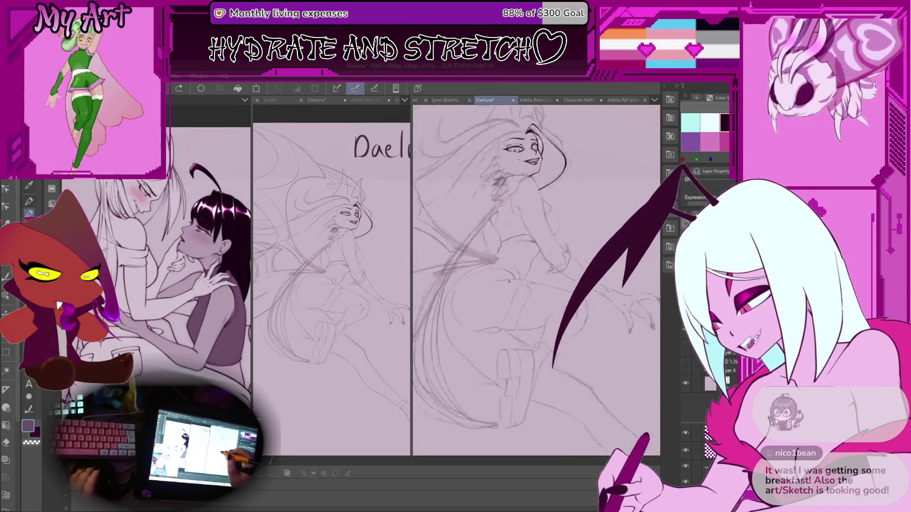
scroll(495, 311, "down", 3)
scroll(495, 311, "up", 2)
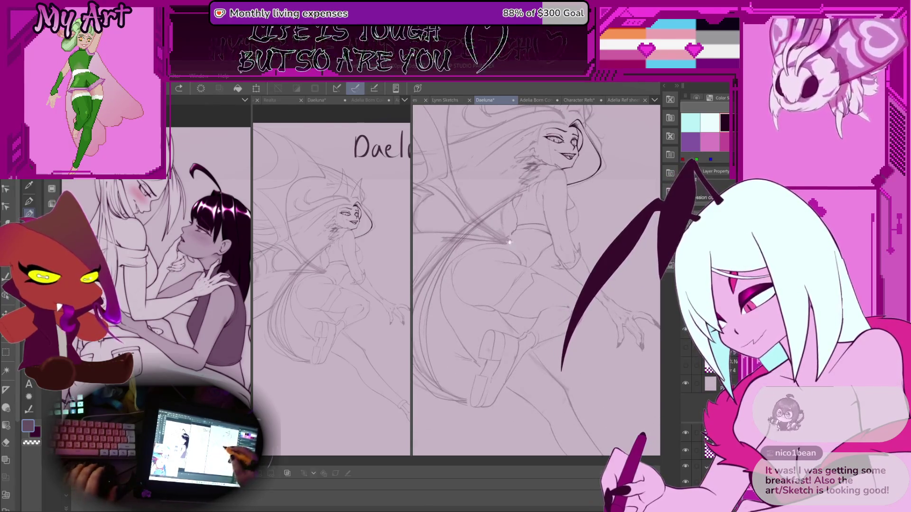
left_click_drag(510, 282, 508, 293)
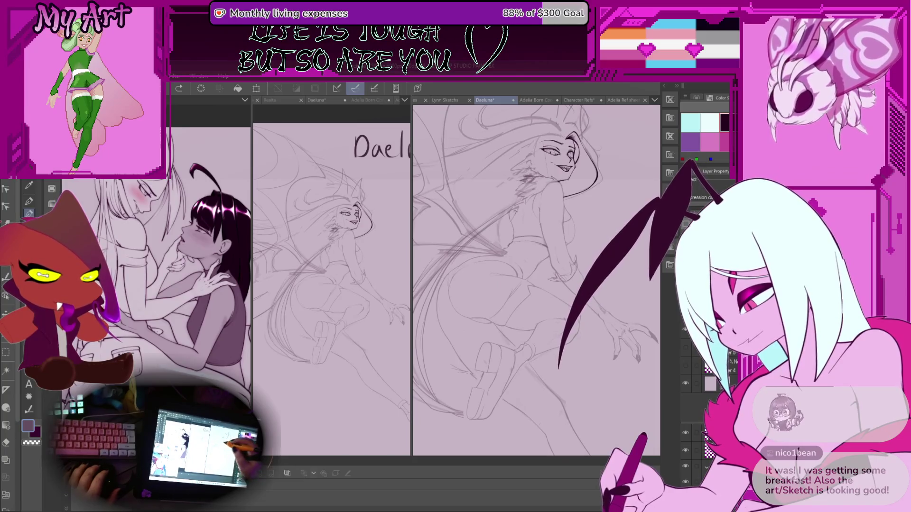
Step: Zoom out and recentre to show the whole page with the smaller standing figure sketch
scroll(556, 240, "up", 3)
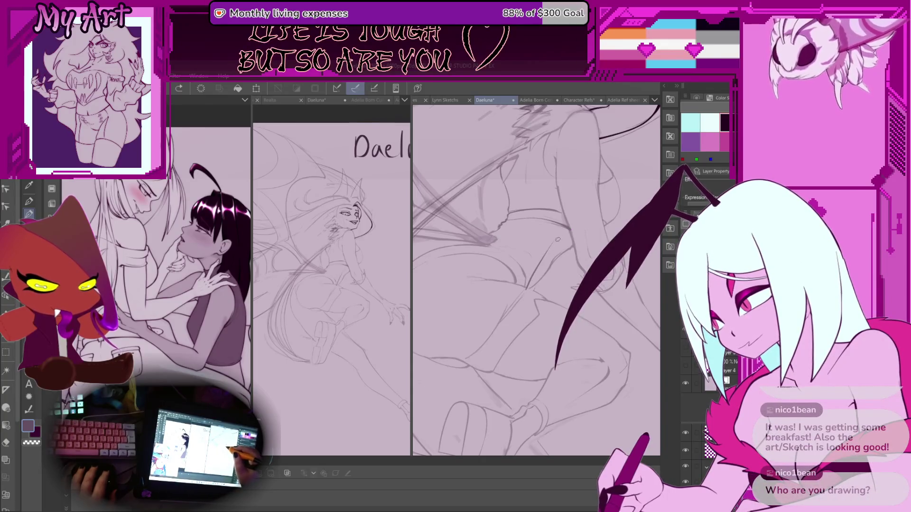
left_click_drag(542, 248, 545, 263)
scroll(548, 269, "down", 5)
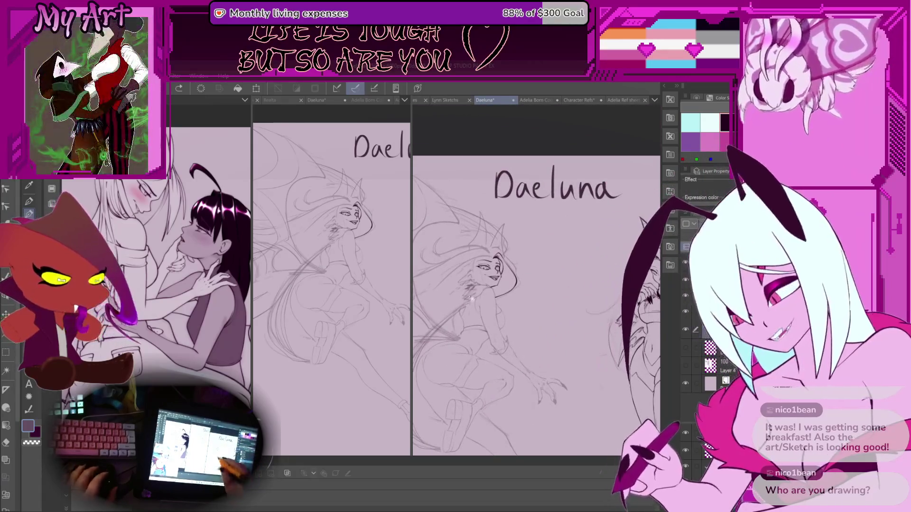
left_click_drag(492, 350, 500, 330)
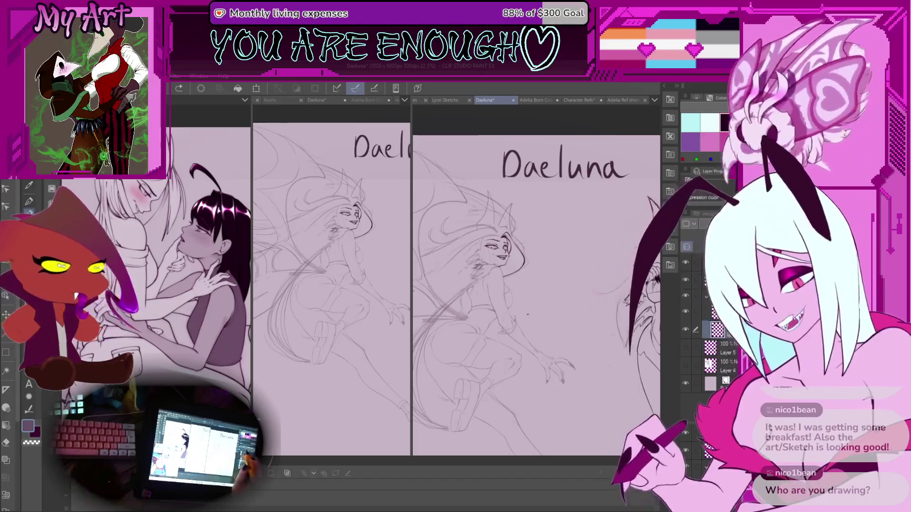
scroll(524, 266, "down", 4)
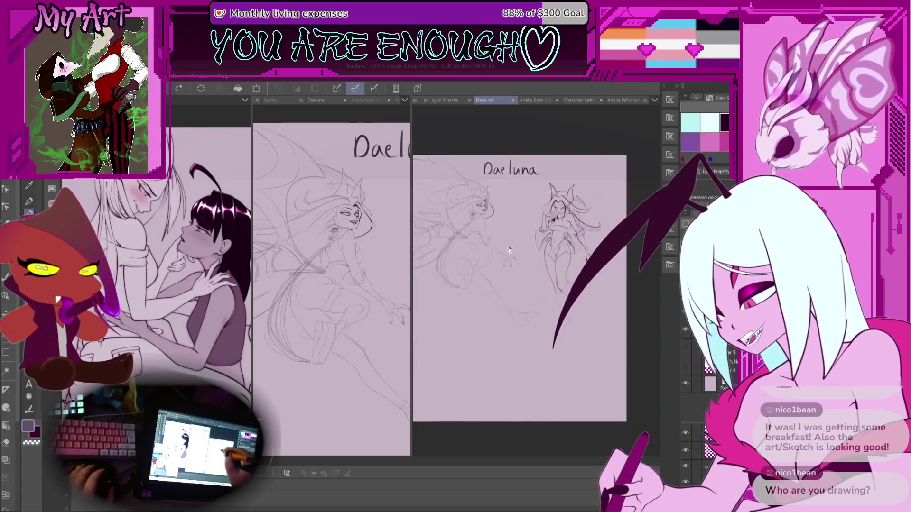
scroll(524, 266, "up", 1)
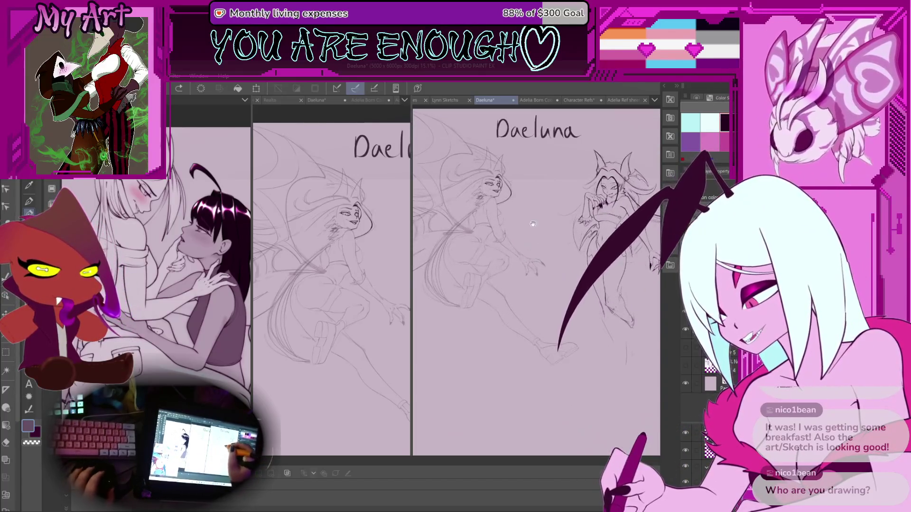
left_click(445, 100)
left_click_drag(488, 227, 503, 222)
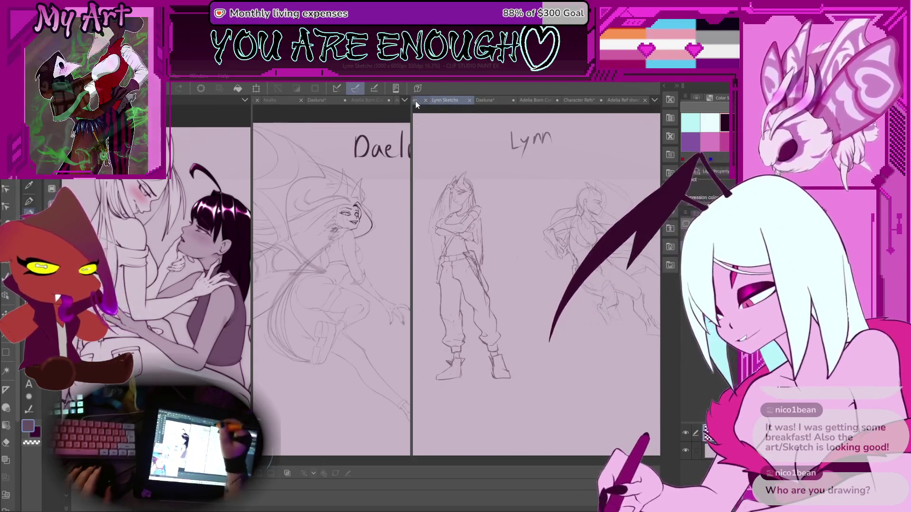
left_click(418, 100)
left_click_drag(500, 212, 495, 236)
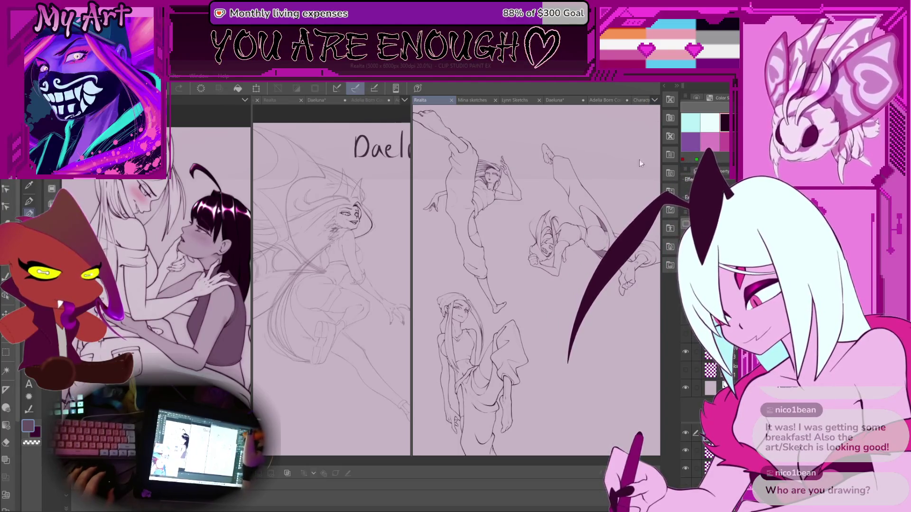
left_click(555, 100)
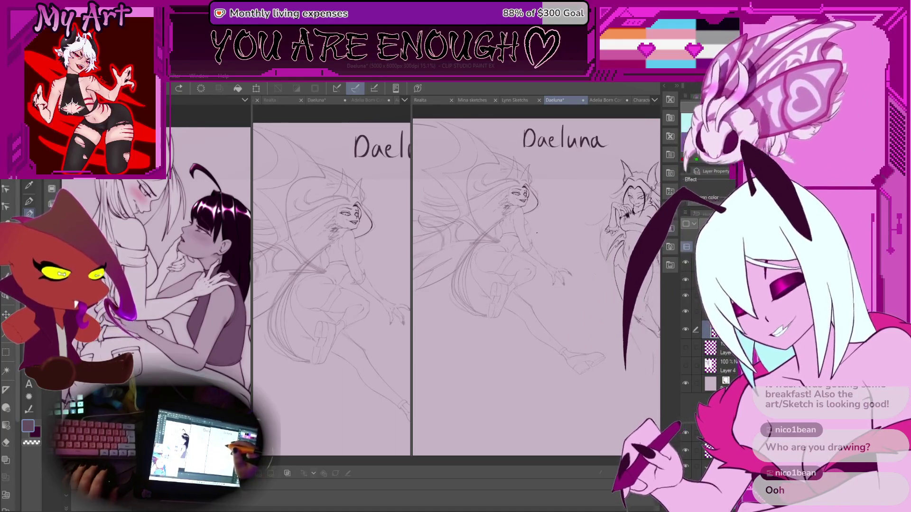
scroll(494, 264, "up", 3)
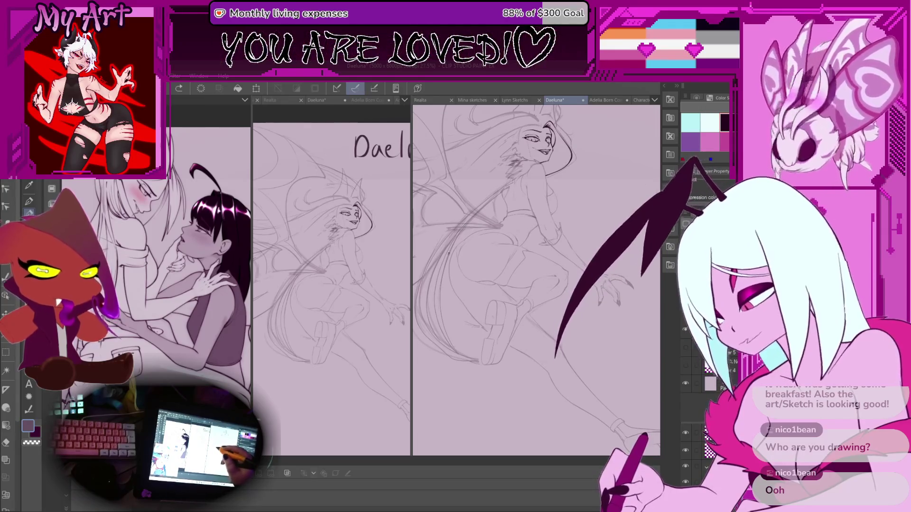
Step: Zoom in on Daeluna's torso and draw two short touch-up pencil strokes there
mouse_move(536, 237)
left_mouse_down()
mouse_move(548, 240)
mouse_move(537, 245)
left_mouse_up()
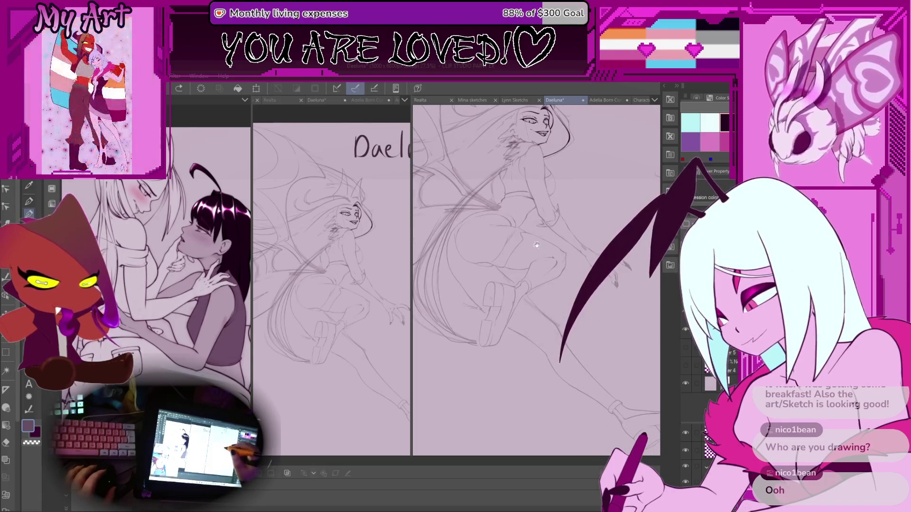
scroll(522, 242, "up", 3)
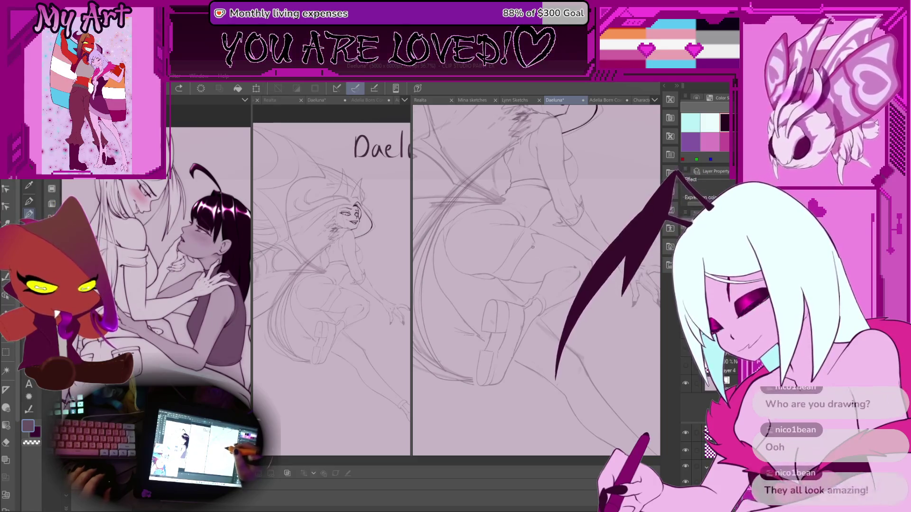
mouse_move(525, 239)
left_mouse_down()
mouse_move(543, 243)
mouse_move(525, 272)
left_mouse_up()
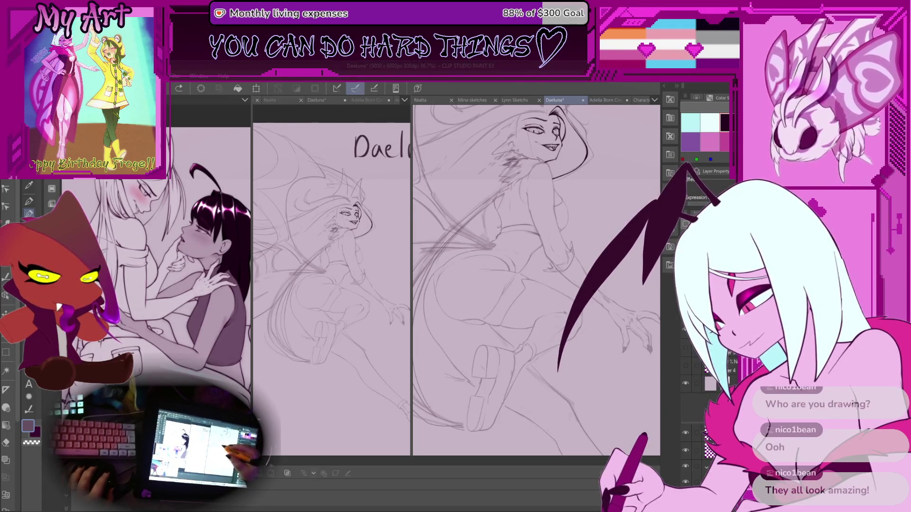
key("ctrl+plus")
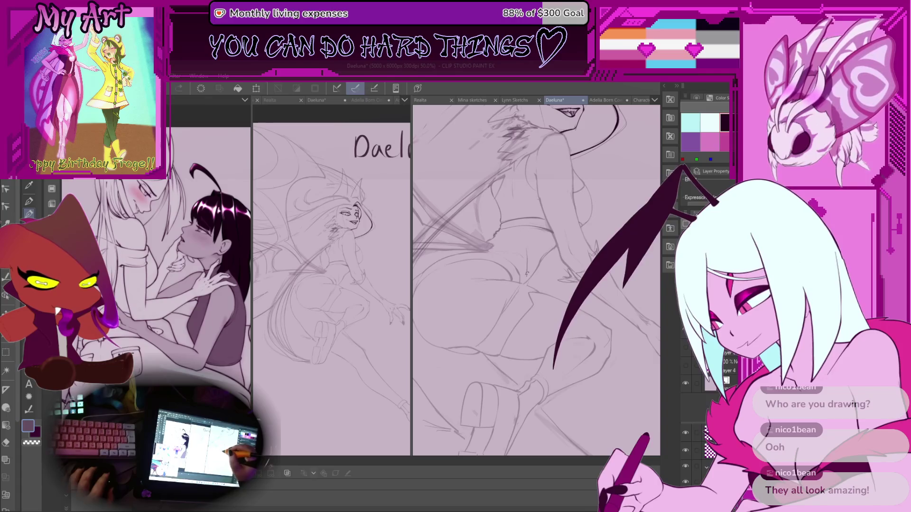
left_click_drag(539, 241, 495, 268)
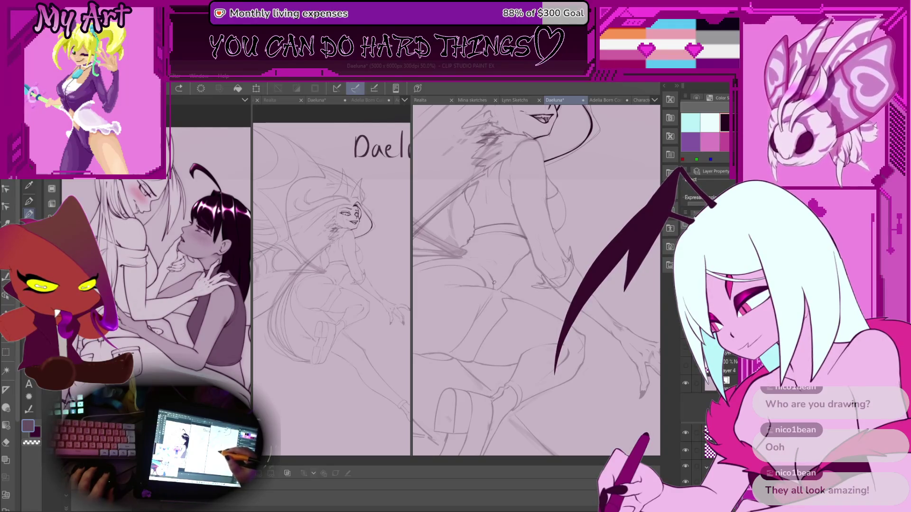
mouse_move(505, 253)
left_mouse_down()
mouse_move(519, 240)
mouse_move(484, 263)
left_mouse_up()
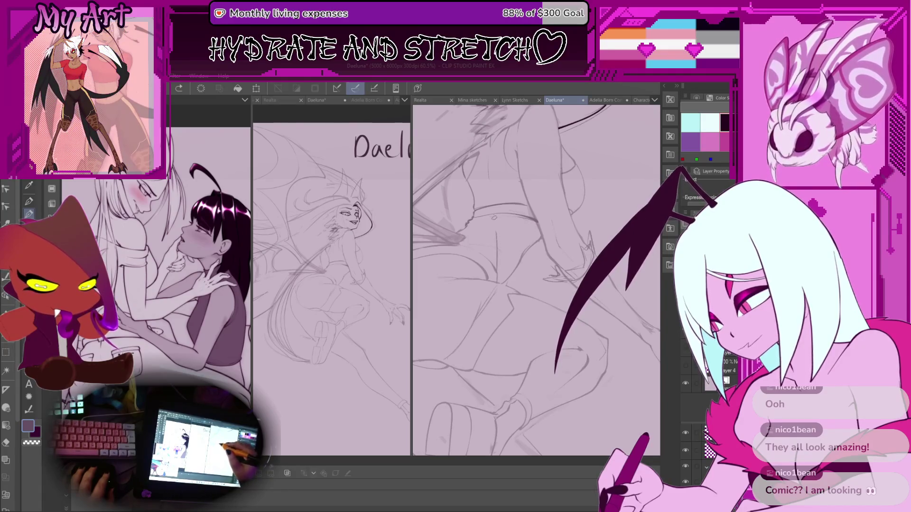
left_click_drag(493, 223, 474, 231)
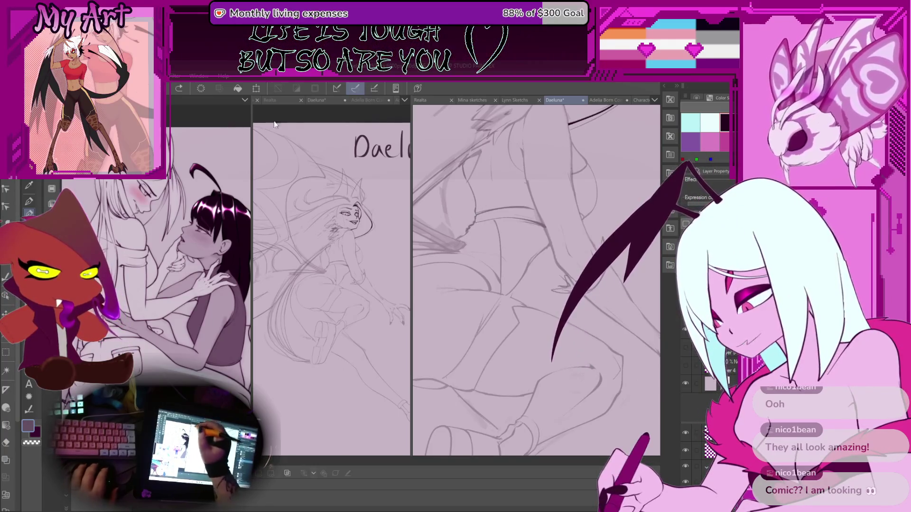
Step: Bring up the comic's page overview and widen it to show thumbnails 2–15
left_click(182, 118)
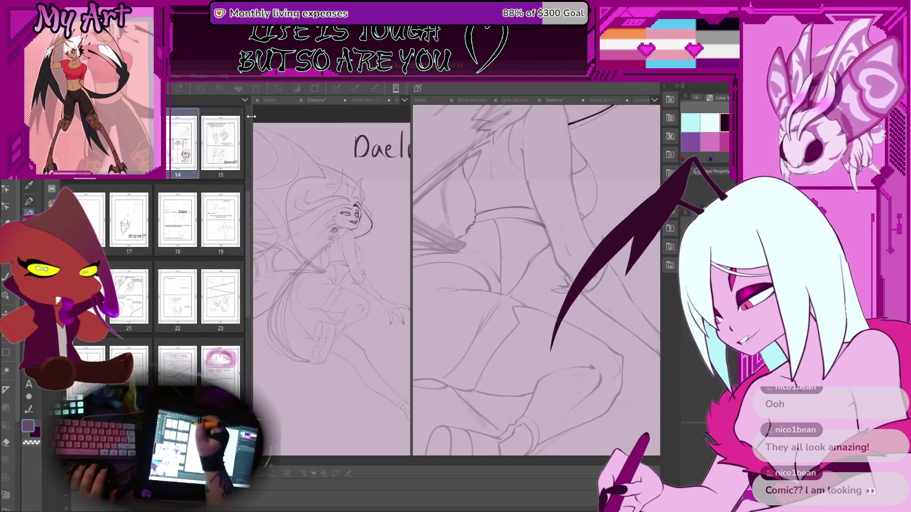
left_click_drag(252, 117, 524, 116)
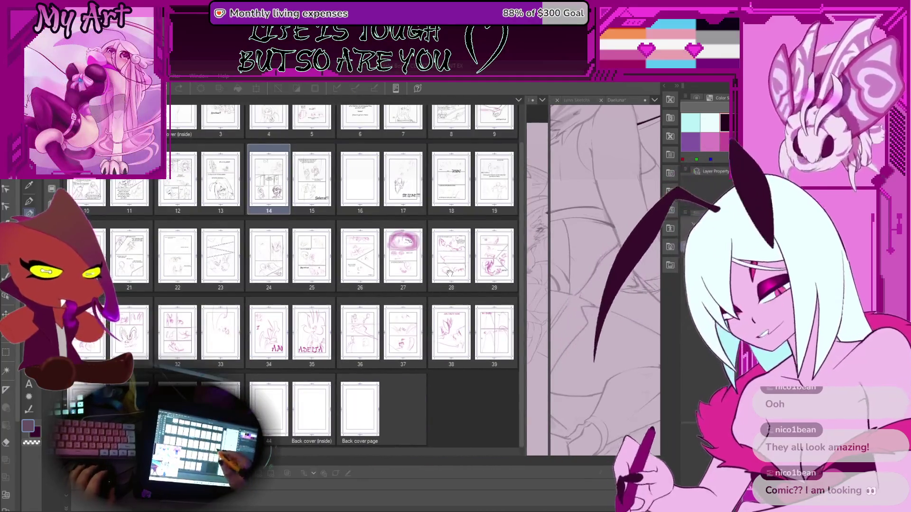
scroll(441, 213, "up", 2)
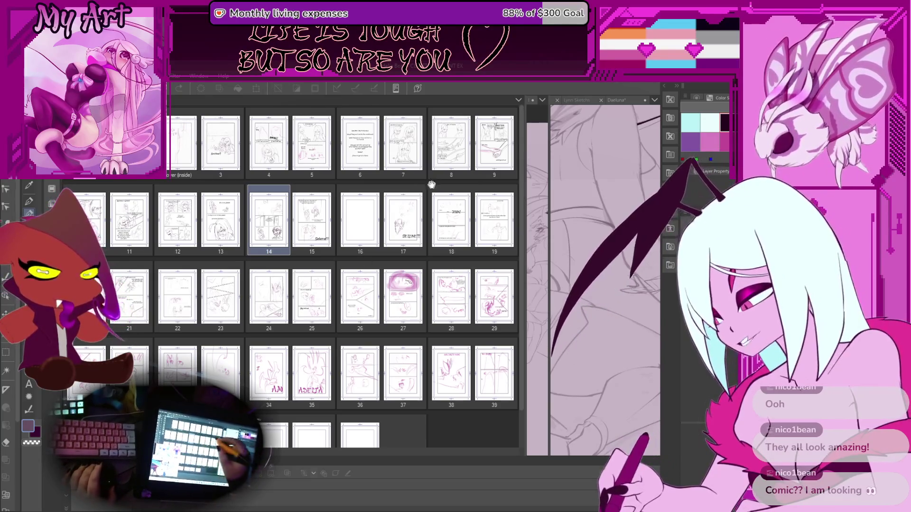
Step: Drag the pane splitter right to give the two-character illustration more room
mouse_move(520, 135)
left_mouse_down()
mouse_move(519, 151)
mouse_move(253, 362)
mouse_move(193, 359)
mouse_move(206, 359)
left_mouse_up()
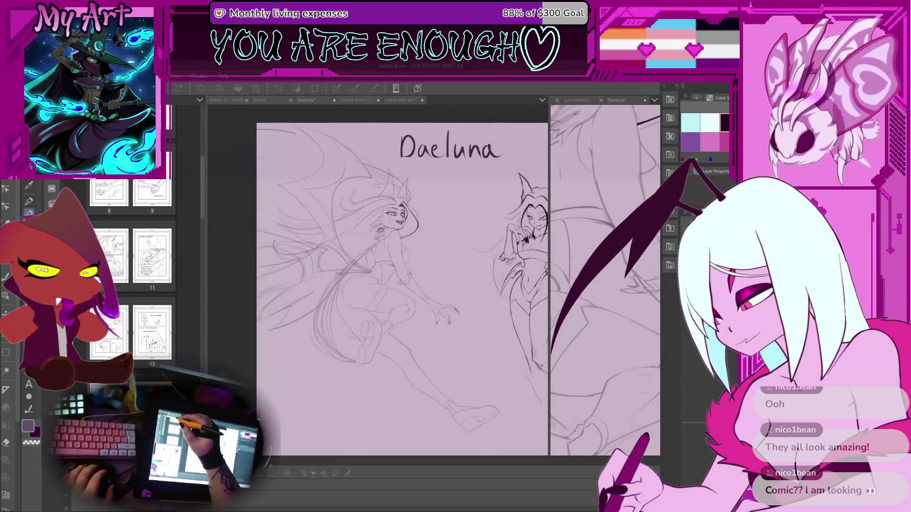
left_click_drag(205, 133, 315, 153)
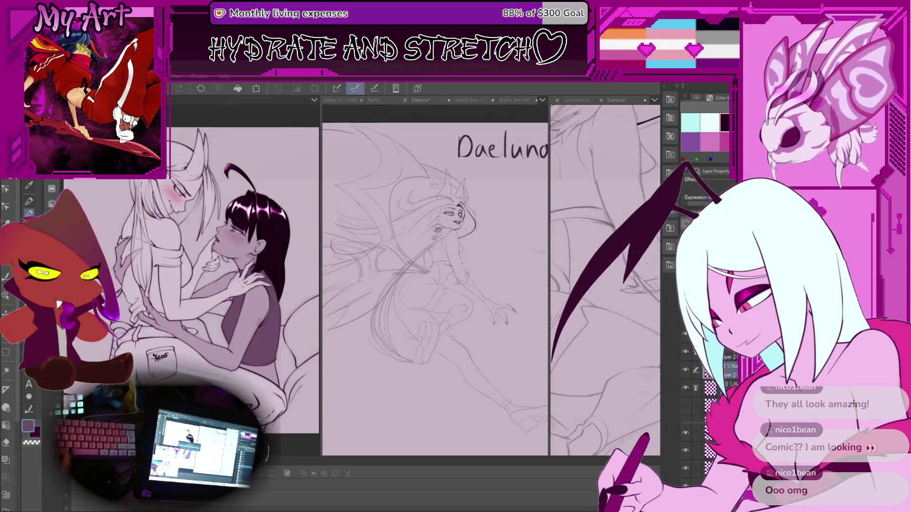
left_click(262, 110)
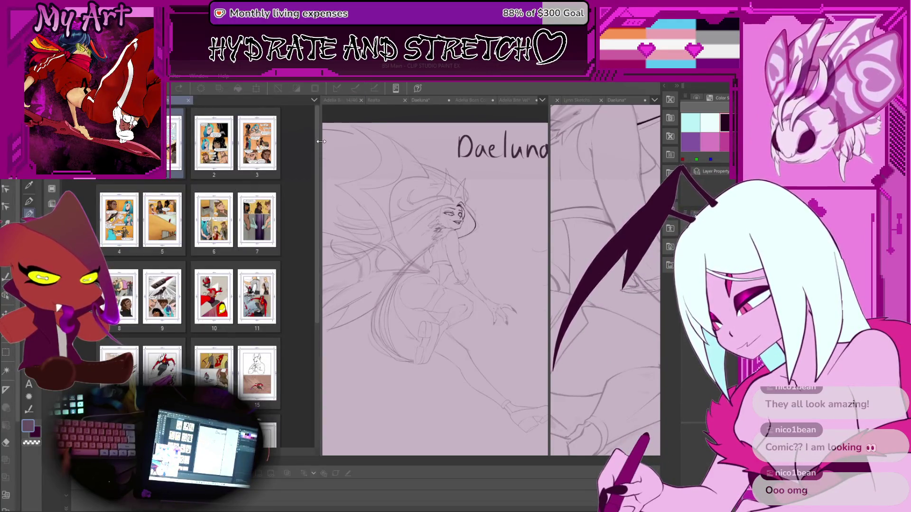
Step: Widen the coloured comic's page overview, then switch to the Character Refs lineup with Ctrl+Tab
left_click_drag(319, 142, 512, 143)
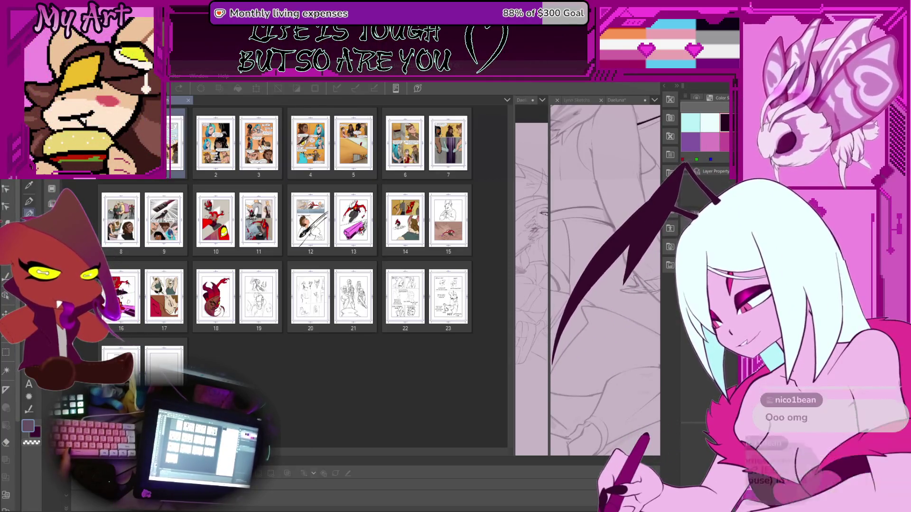
key("ctrl+Tab")
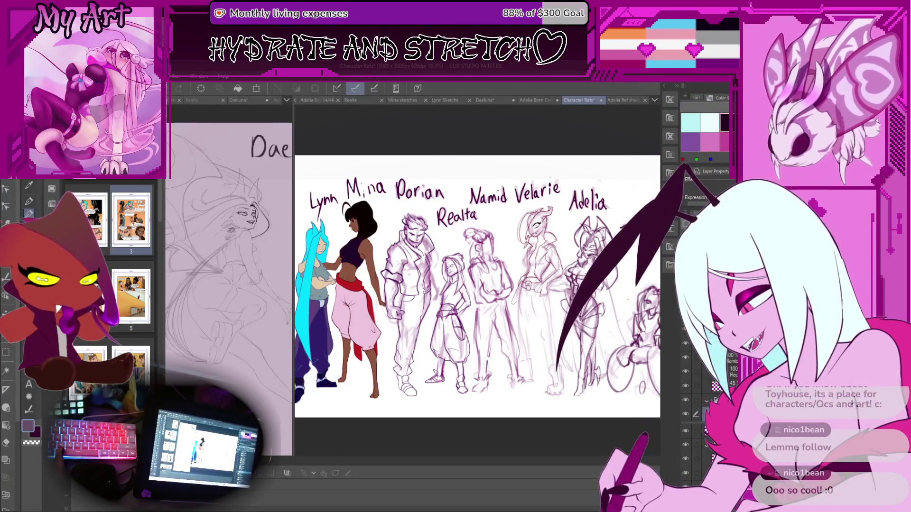
Step: Pan the character lineup to bring Lynn into view, then switch to the Mina sketches file
left_click_drag(433, 173, 449, 173)
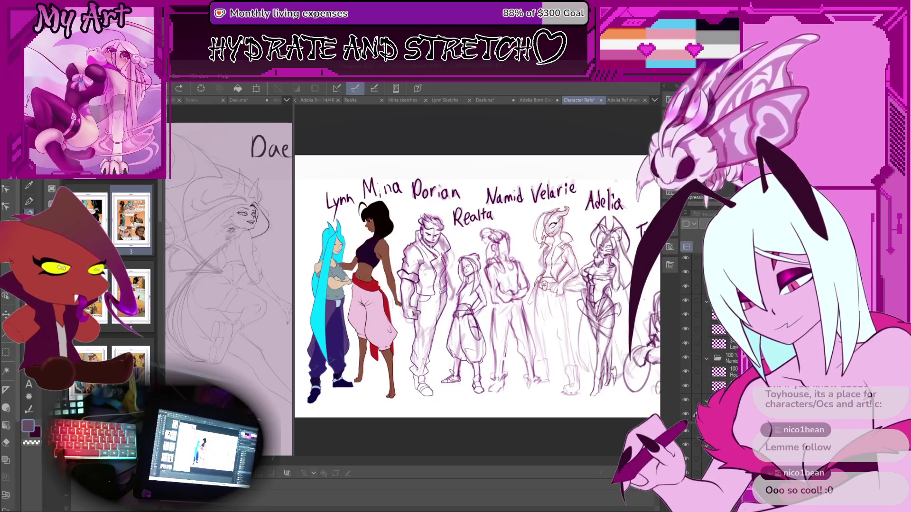
left_click_drag(590, 197, 549, 194)
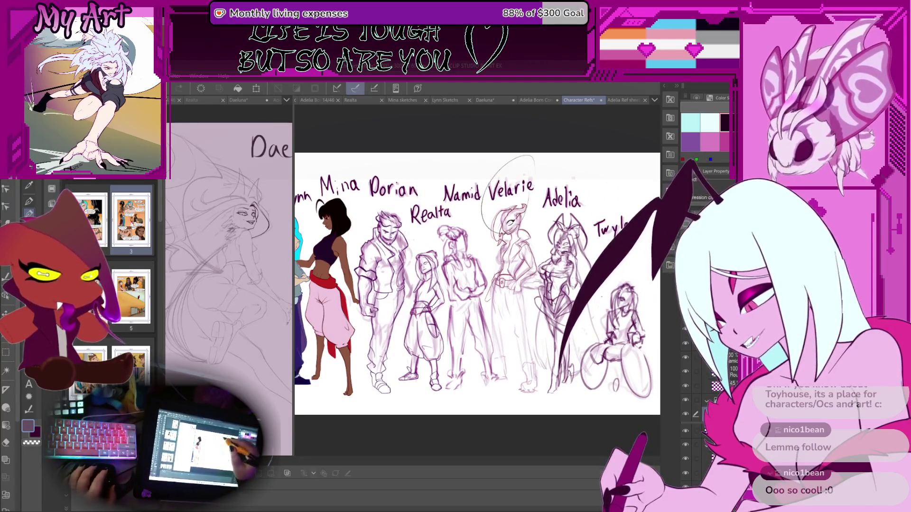
mouse_move(474, 285)
left_mouse_down()
mouse_move(522, 279)
mouse_move(505, 280)
left_mouse_up()
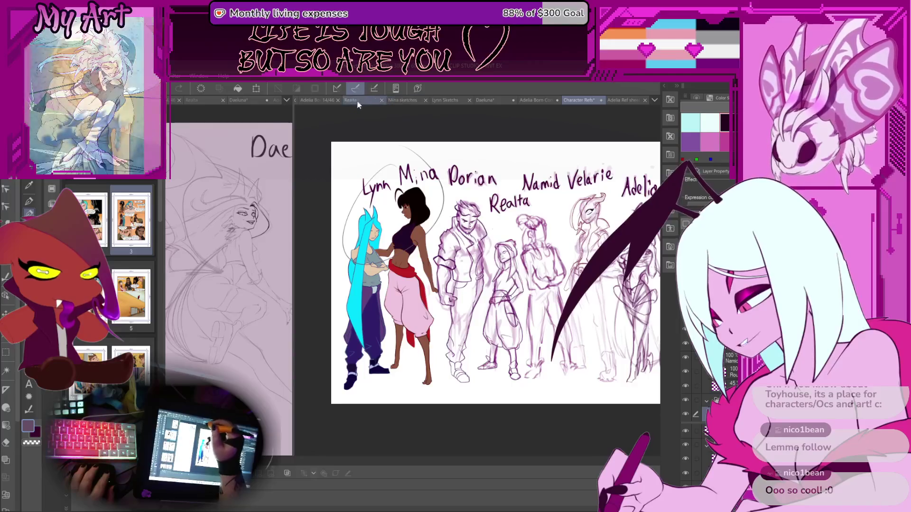
left_click(404, 100)
left_click_drag(475, 231, 476, 259)
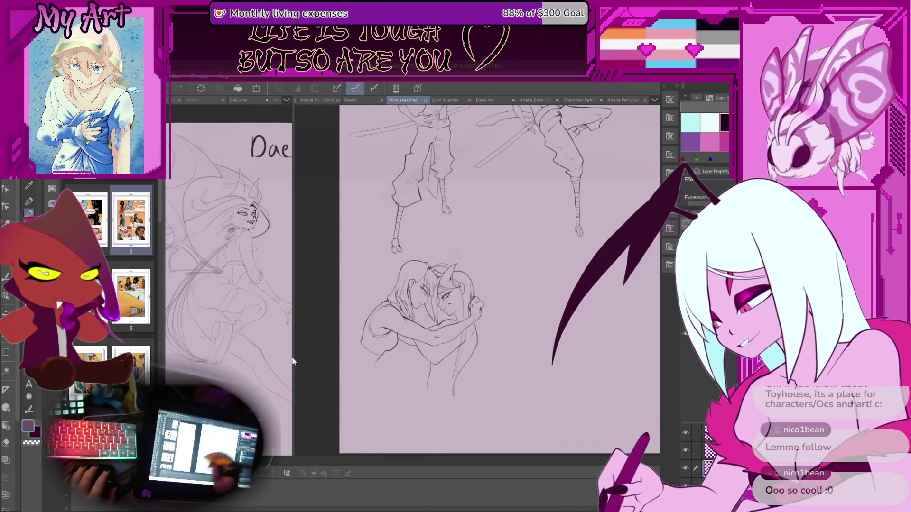
Step: Make the Daeluna document active and widen its pane in the split view
left_click(173, 115)
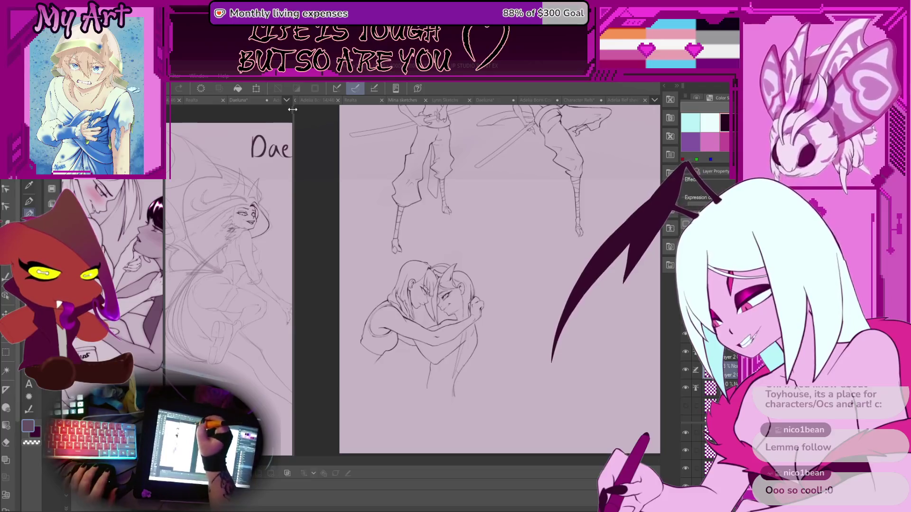
mouse_move(292, 110)
left_mouse_down()
mouse_move(484, 110)
mouse_move(425, 110)
left_mouse_up()
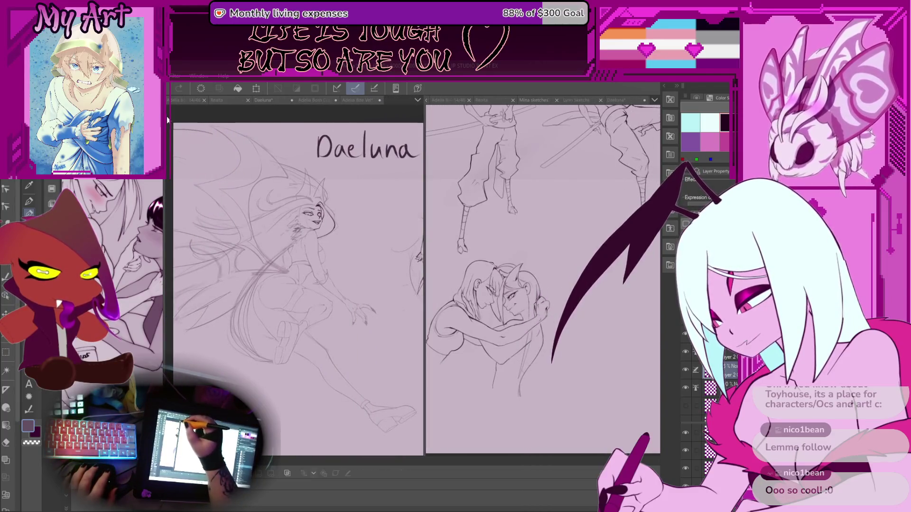
mouse_move(216, 101)
left_mouse_down()
mouse_move(470, 210)
mouse_move(441, 228)
mouse_move(403, 289)
mouse_move(256, 289)
left_mouse_up()
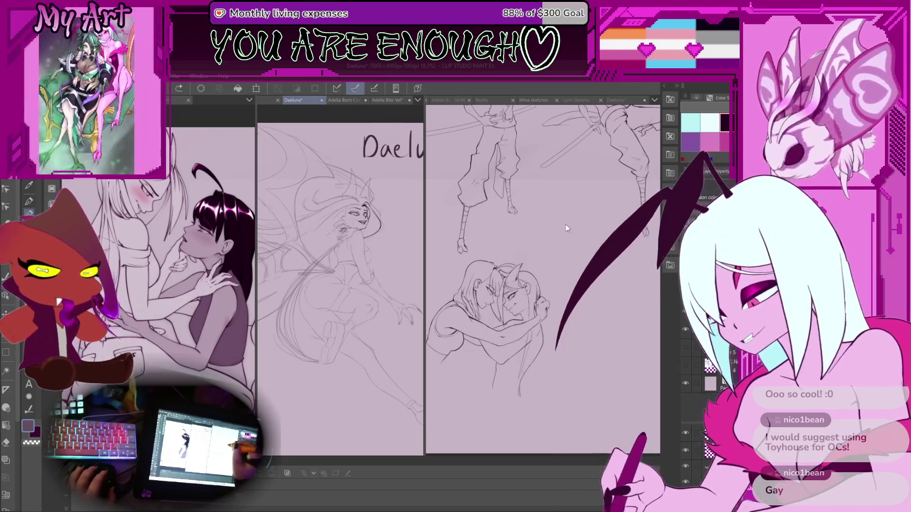
Step: Pan the Mina sketches to the figures' upper bodies, view Lynn's sketches, then return to Daeluna
left_click(565, 269)
left_click_drag(570, 243, 584, 307)
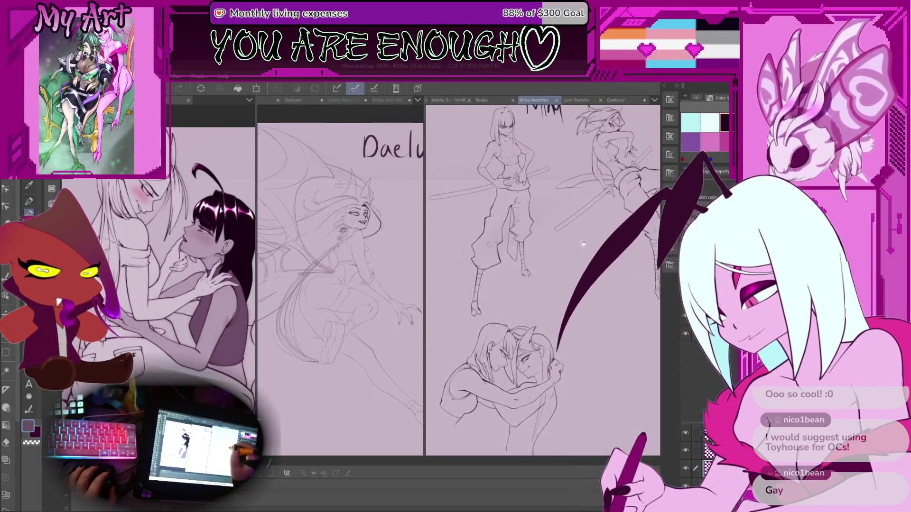
left_click(575, 101)
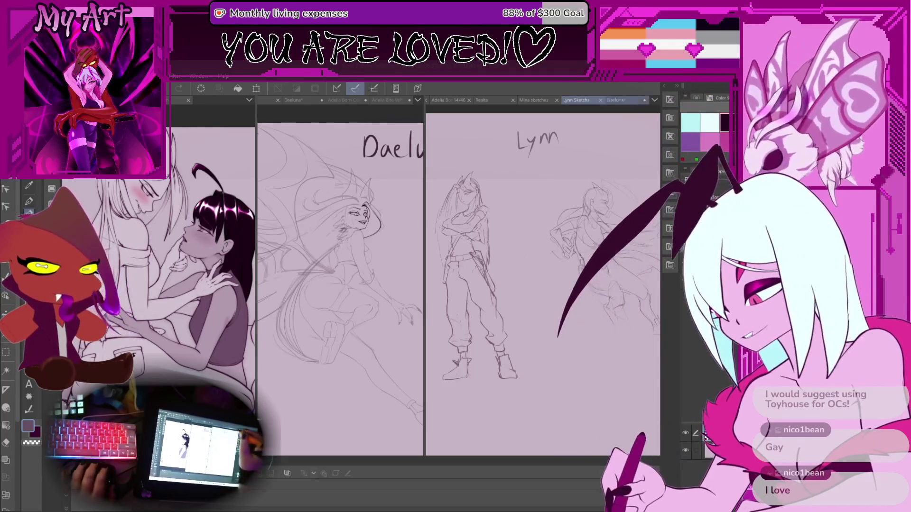
left_click(616, 100)
Step: Switch to the Character Refs lineup and pan it from Lynn over to Twyla
left_click_drag(579, 141, 566, 120)
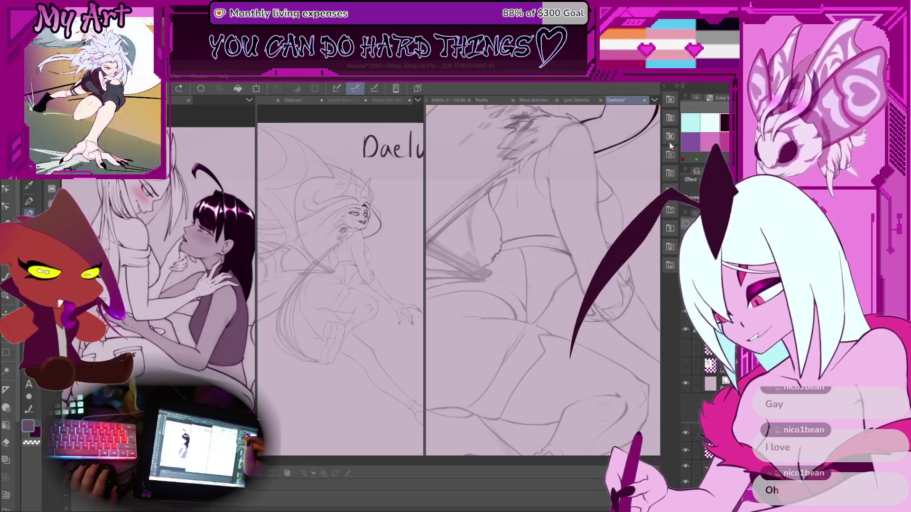
key("ctrl+Tab")
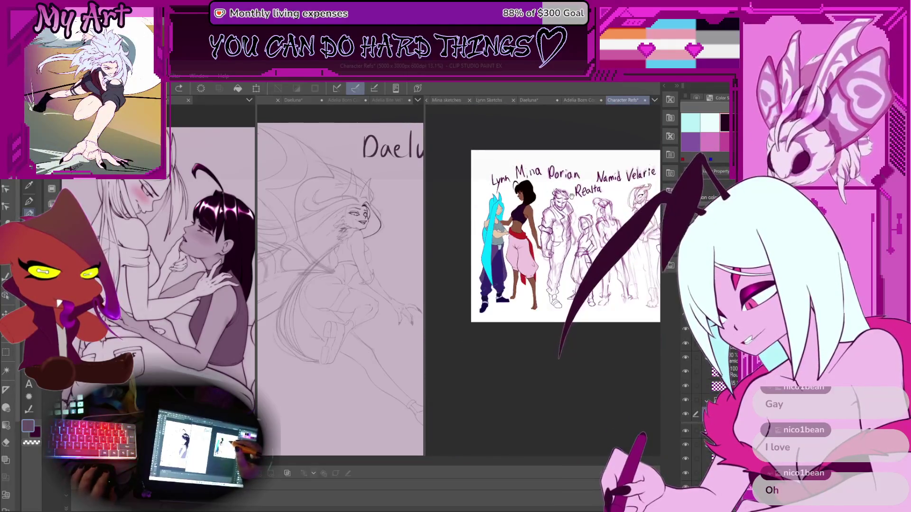
scroll(543, 245, "up", 2)
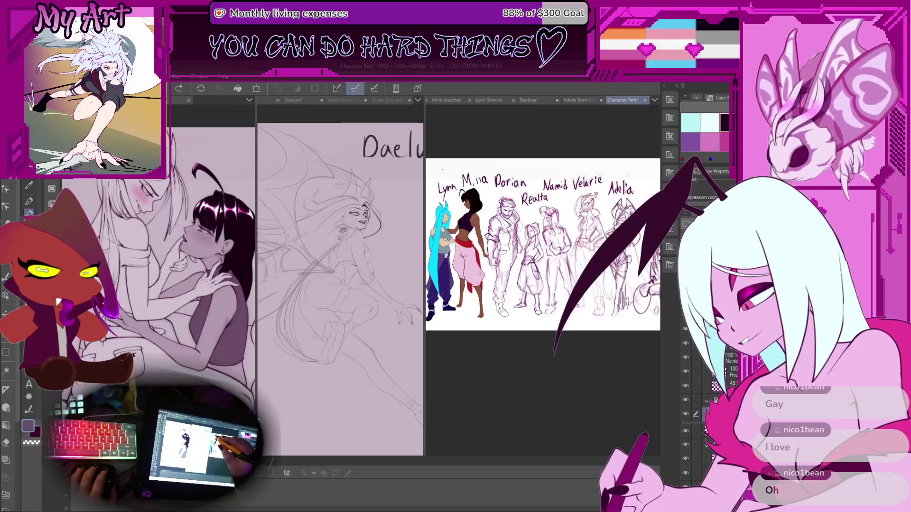
left_click_drag(446, 175, 457, 165)
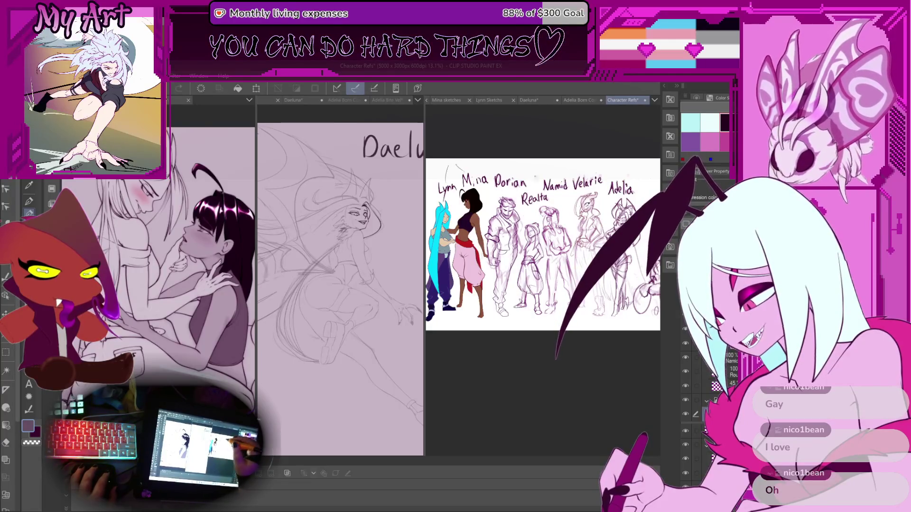
mouse_move(543, 244)
left_mouse_down()
mouse_move(489, 238)
mouse_move(562, 240)
left_mouse_up()
scroll(527, 223, "down", 1)
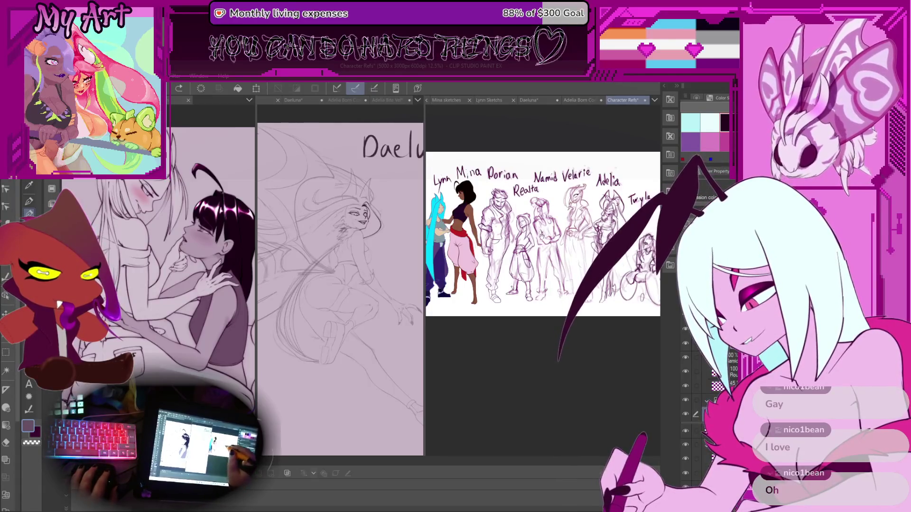
Step: Adjust the lineup view, then switch back to the Daeluna sketch
left_click_drag(522, 228, 523, 237)
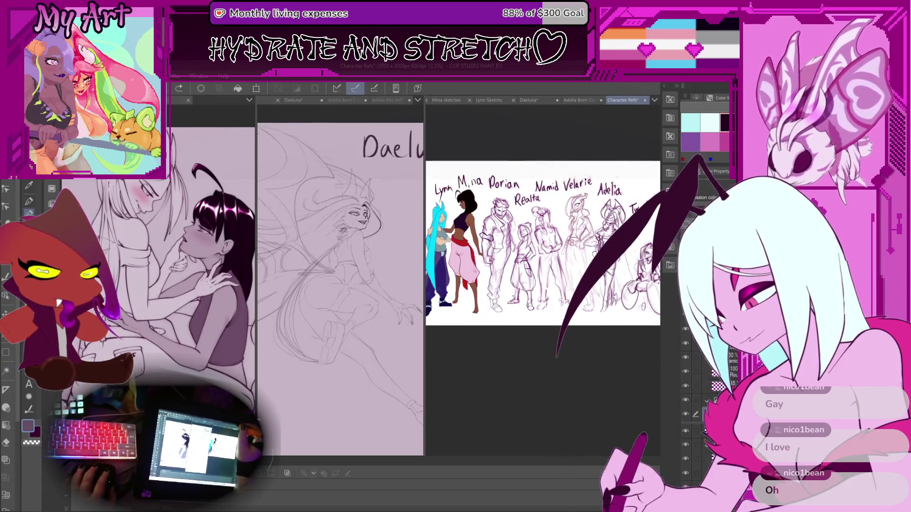
mouse_move(597, 181)
left_mouse_down()
mouse_move(558, 209)
mouse_move(551, 231)
mouse_move(583, 239)
left_mouse_up()
scroll(543, 294, "up", 2)
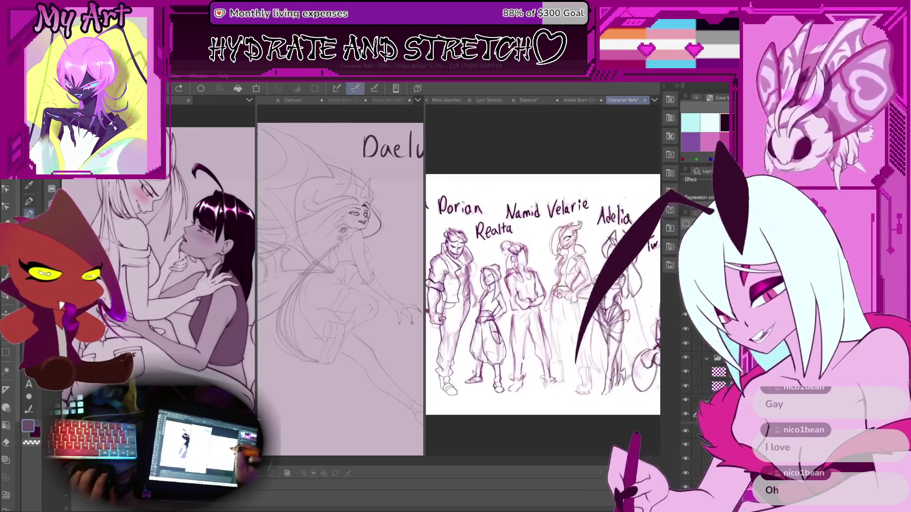
scroll(502, 227, "down", 2)
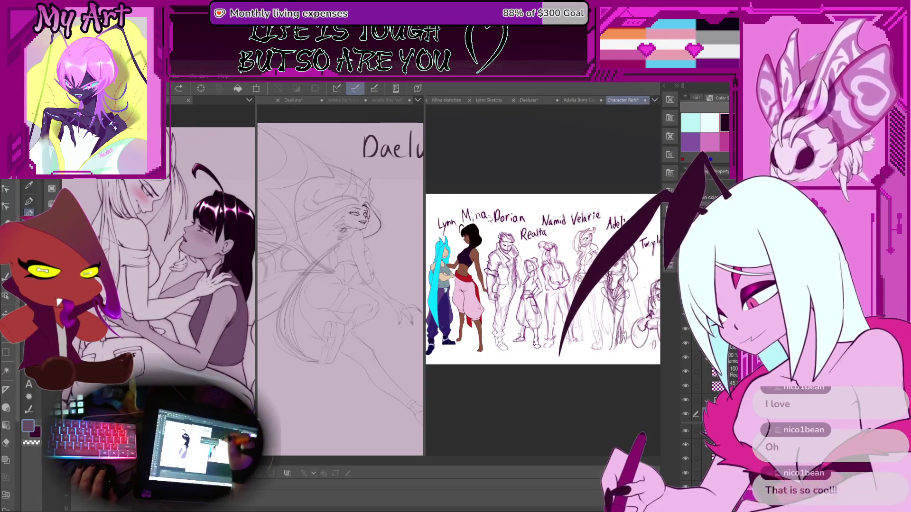
left_click(539, 101)
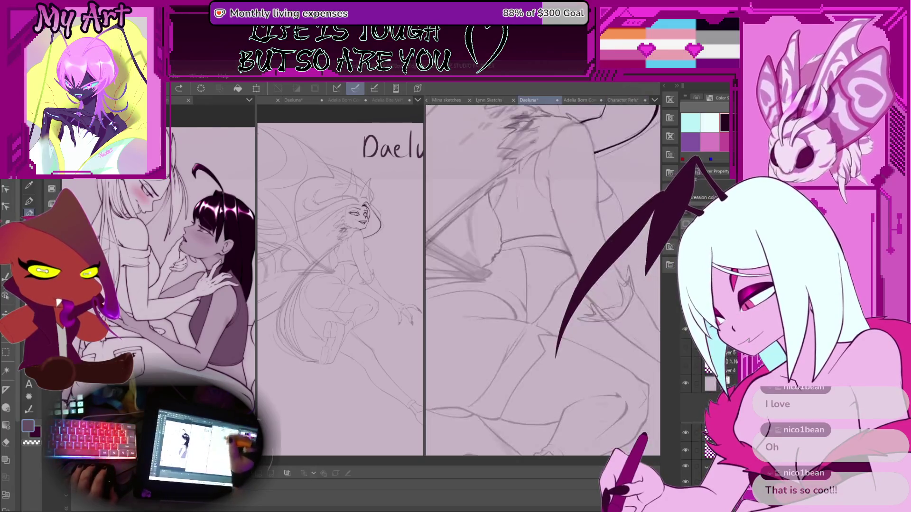
Step: Pan the Daeluna canvas to center her face in the view
left_click_drag(505, 279, 527, 340)
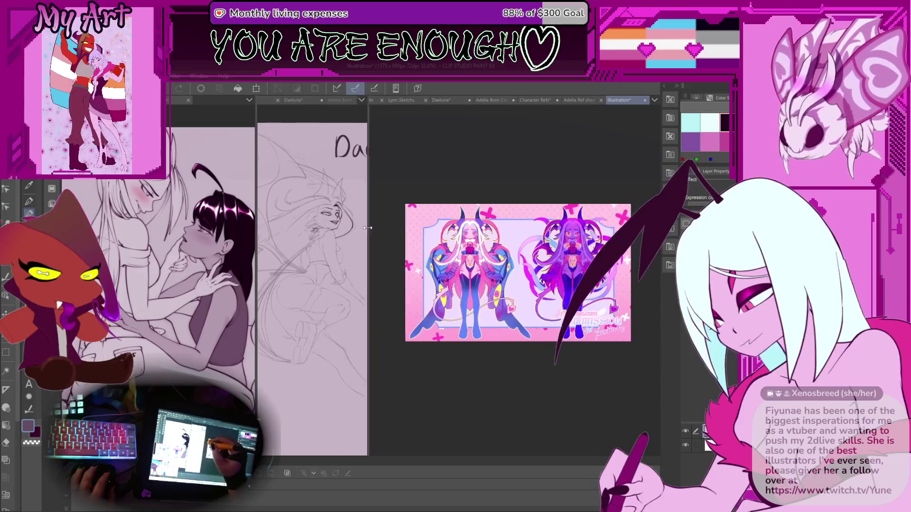
Step: Zoom in to study the two-character illustration up close, then close its document
scroll(522, 299, "up", 4)
mouse_move(512, 270)
left_mouse_down()
mouse_move(451, 279)
mouse_move(538, 281)
left_mouse_up()
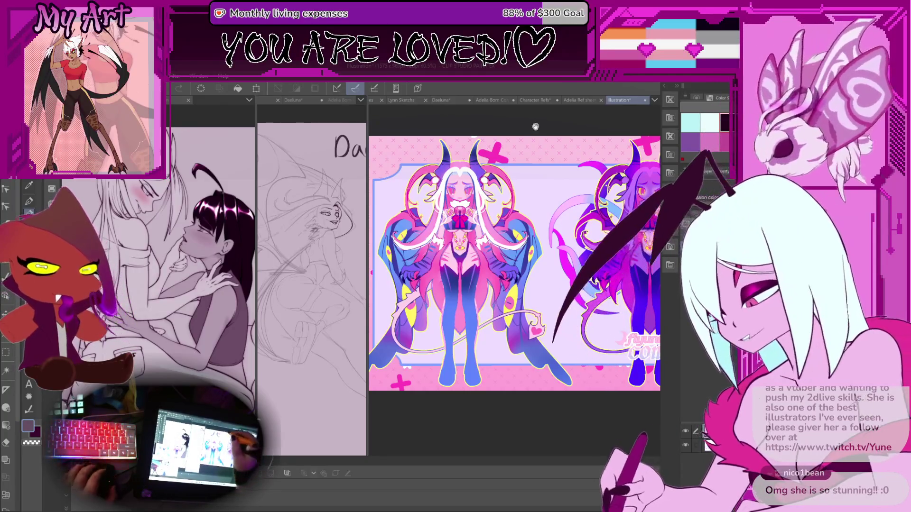
scroll(495, 239, "up", 1)
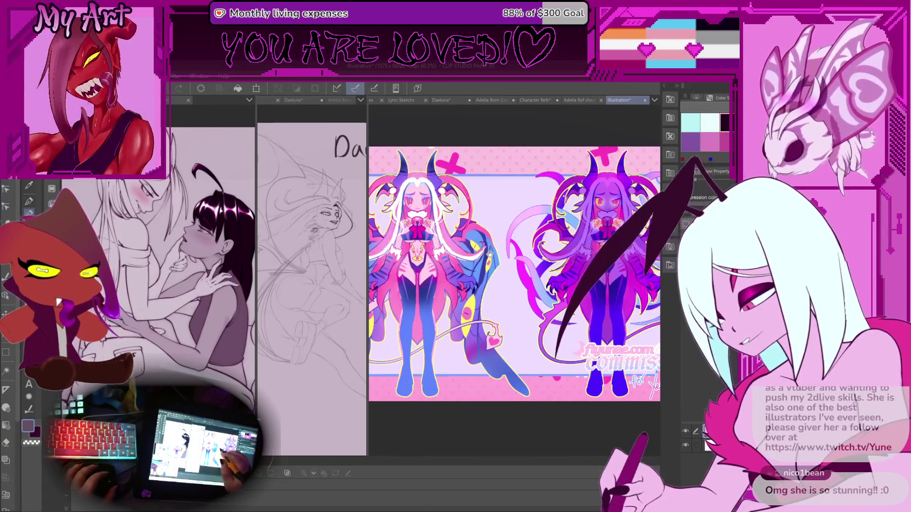
left_click_drag(505, 278, 503, 275)
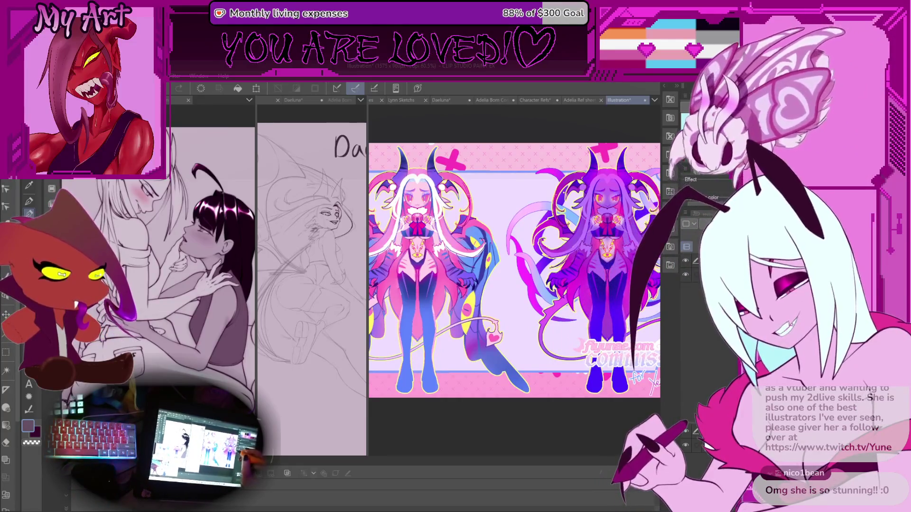
scroll(548, 188, "up", 3)
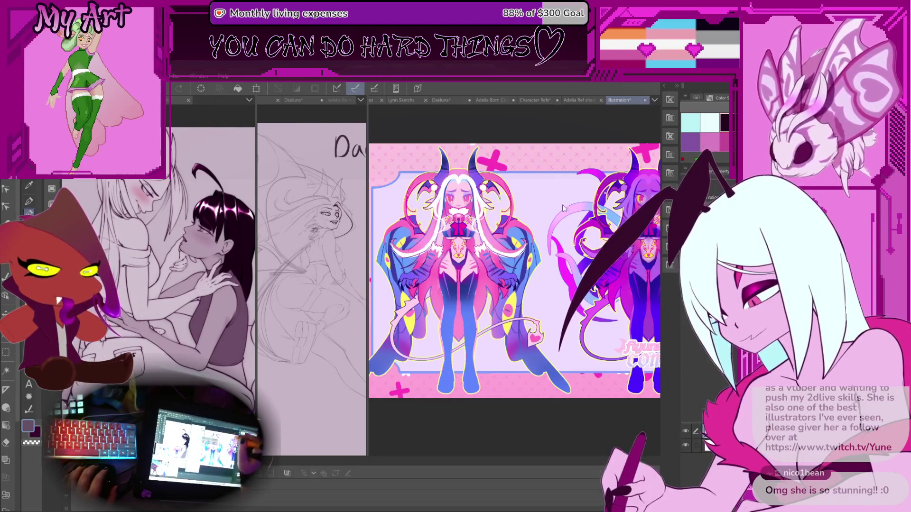
key("ctrl+w")
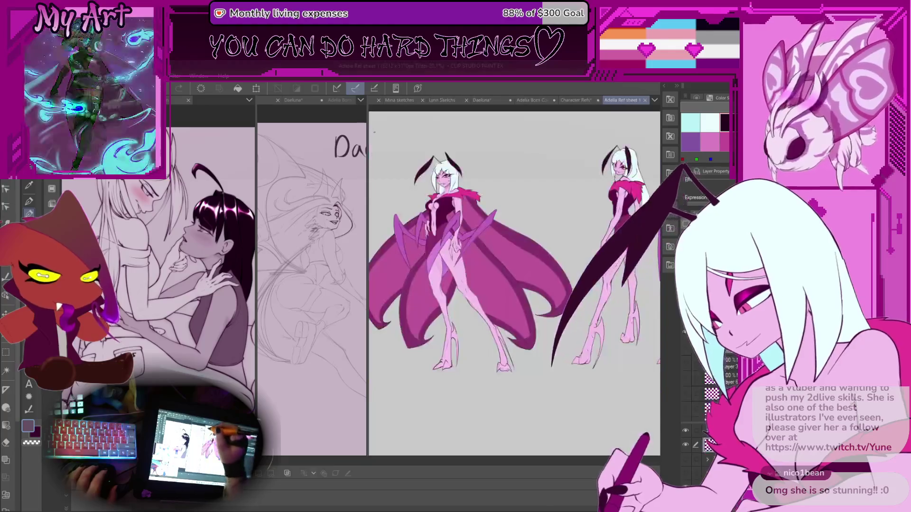
Step: Pan and zoom the Adelia Ref sheet to show the three pink winged figures and its top edge
scroll(442, 151, "down", 2)
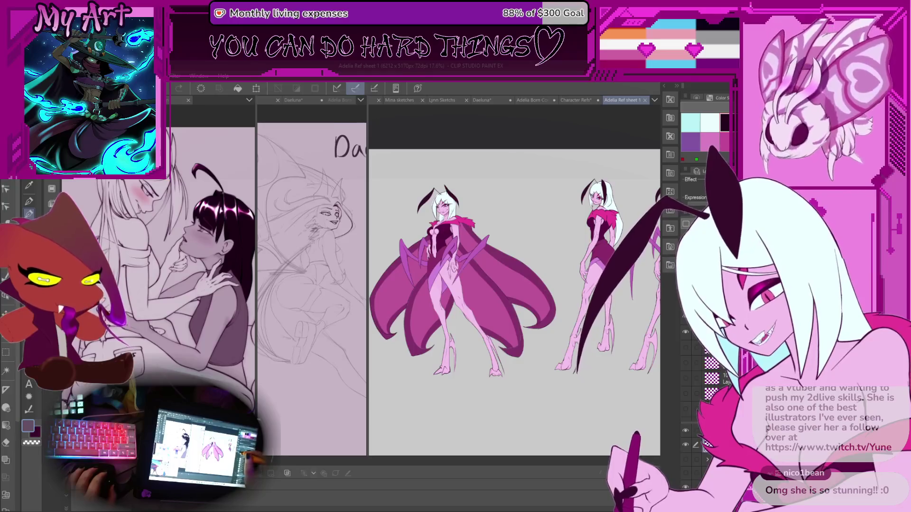
scroll(514, 303, "down", 5)
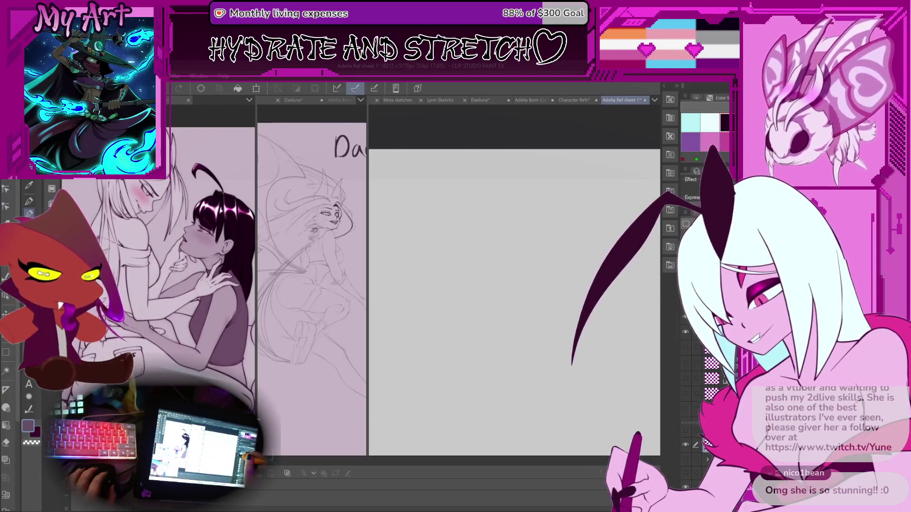
scroll(550, 282, "down", 3)
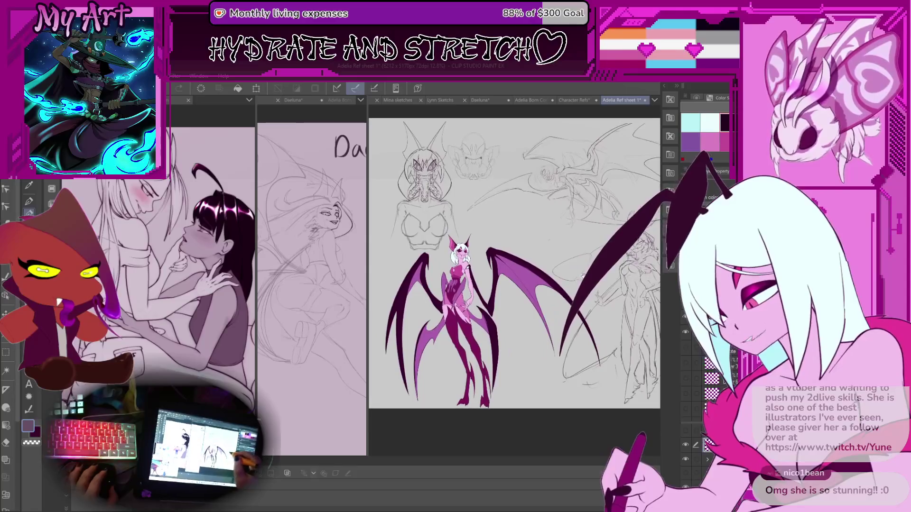
scroll(543, 287, "up", 1)
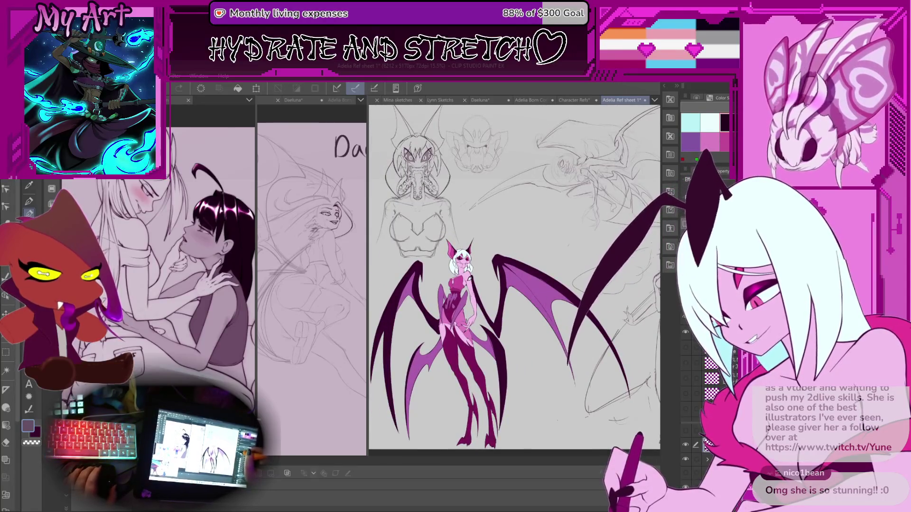
scroll(561, 257, "down", 5)
mouse_move(554, 240)
left_mouse_down()
mouse_move(561, 257)
mouse_move(559, 248)
left_mouse_up()
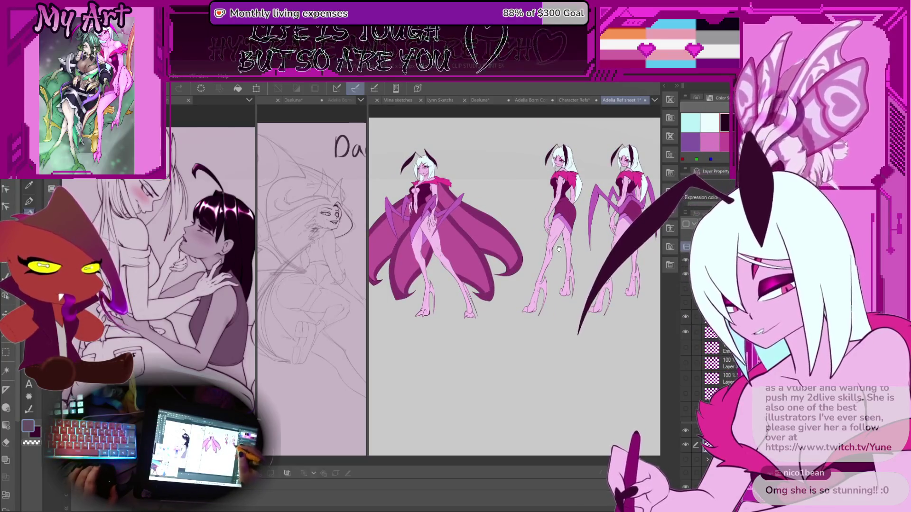
scroll(514, 287, "up", 5)
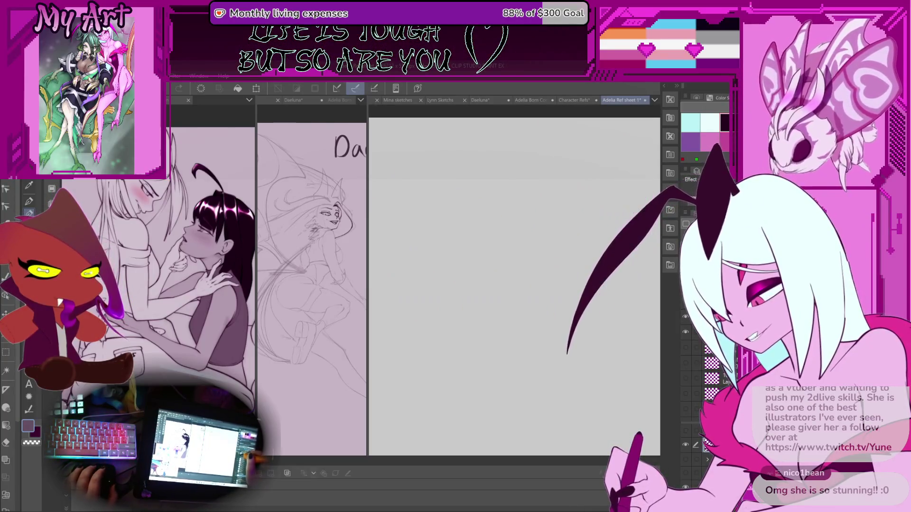
mouse_move(515, 287)
left_mouse_down()
mouse_move(449, 225)
mouse_move(465, 269)
left_mouse_up()
scroll(515, 280, "down", 5)
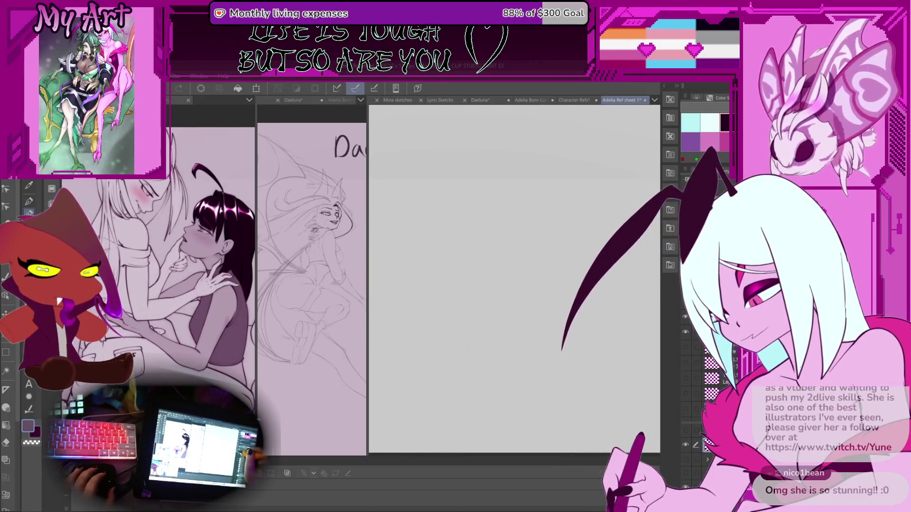
left_click_drag(474, 238, 514, 253)
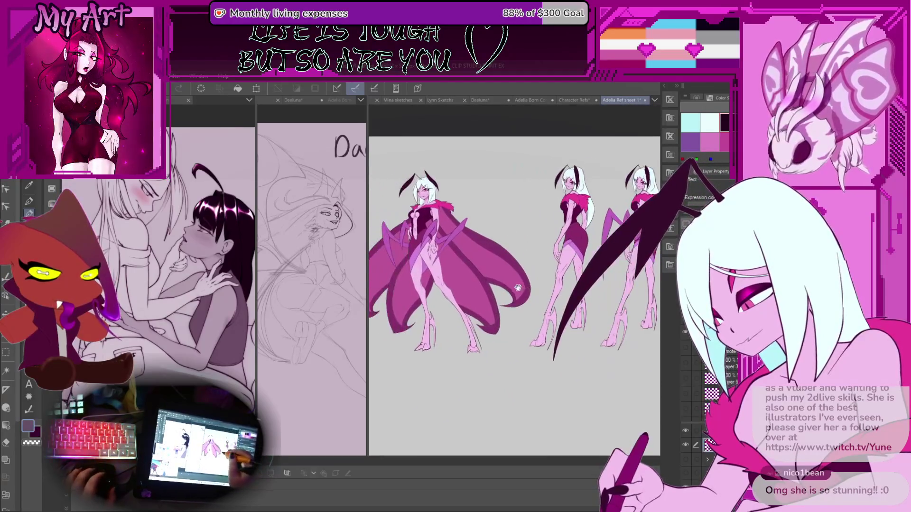
Step: Return to the Daeluna sketch and rotate the view so her face lies sideways
left_click(482, 100)
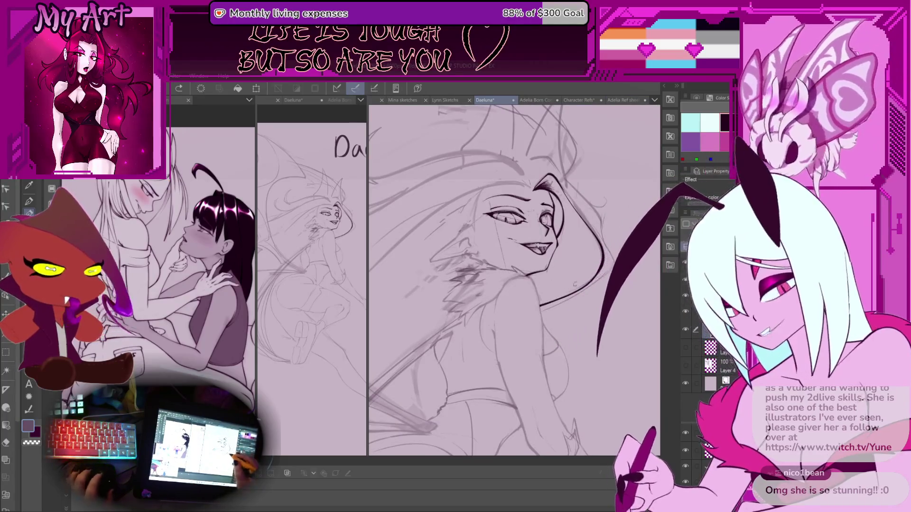
left_click_drag(475, 280, 522, 278)
scroll(578, 211, "up", 2)
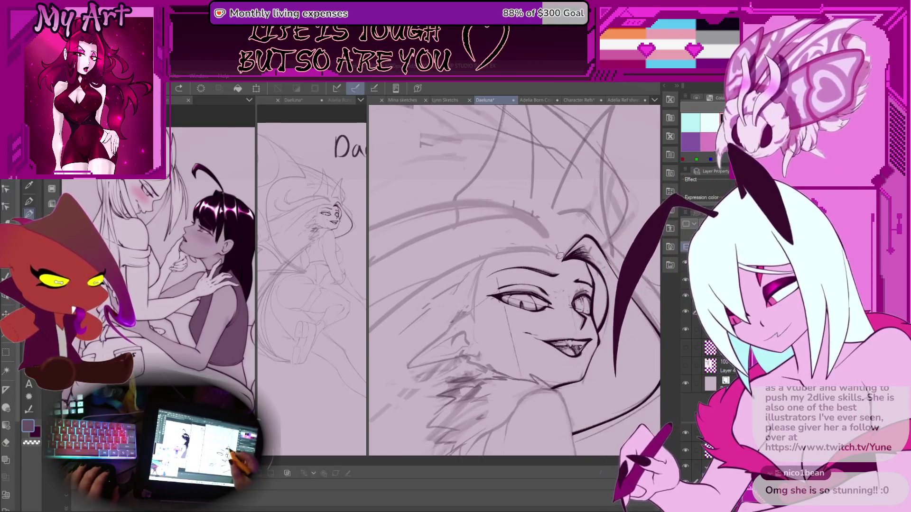
left_click_drag(607, 196, 536, 191)
scroll(535, 191, "down", 2)
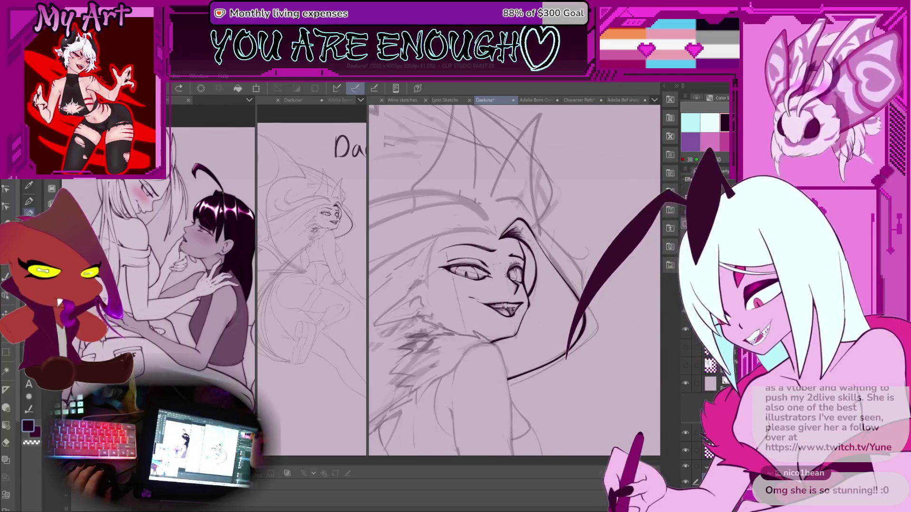
left_click_drag(516, 291, 532, 214)
scroll(532, 214, "down", 4)
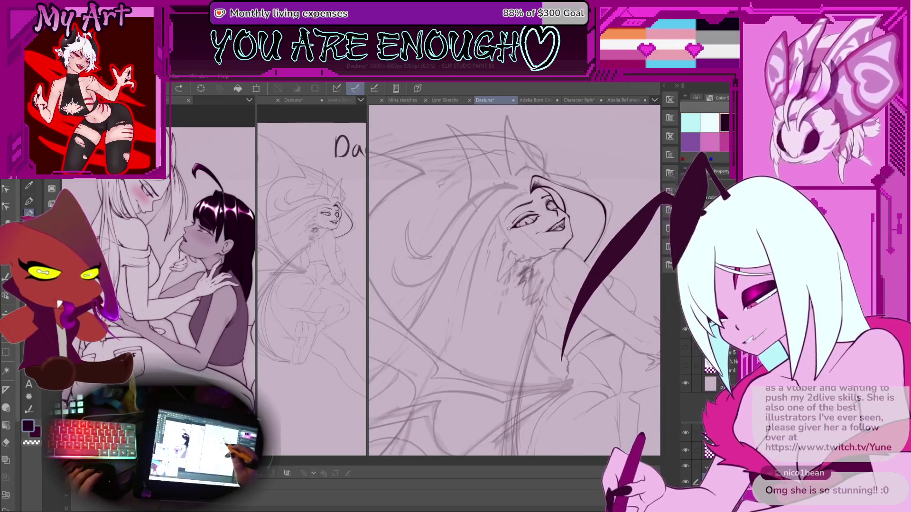
scroll(509, 228, "up", 2)
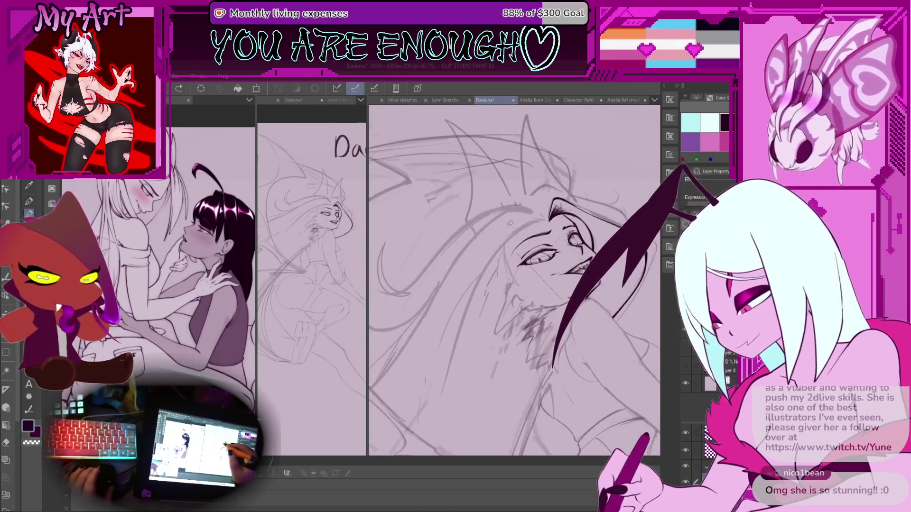
left_click_drag(510, 223, 480, 252)
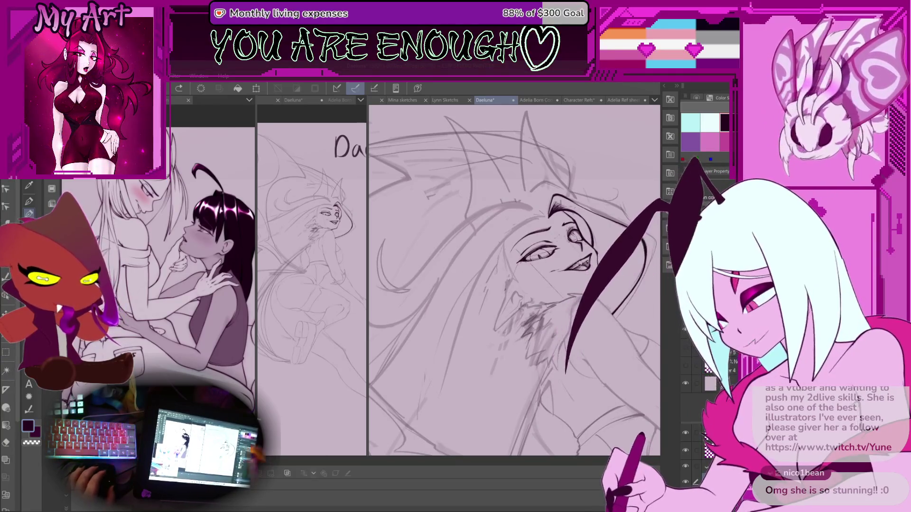
scroll(543, 217, "up", 3)
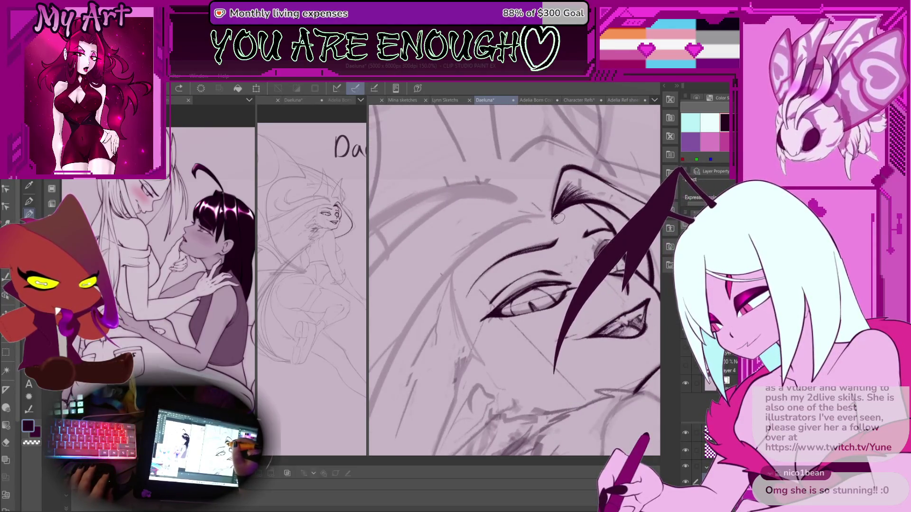
left_click_drag(544, 190, 512, 213)
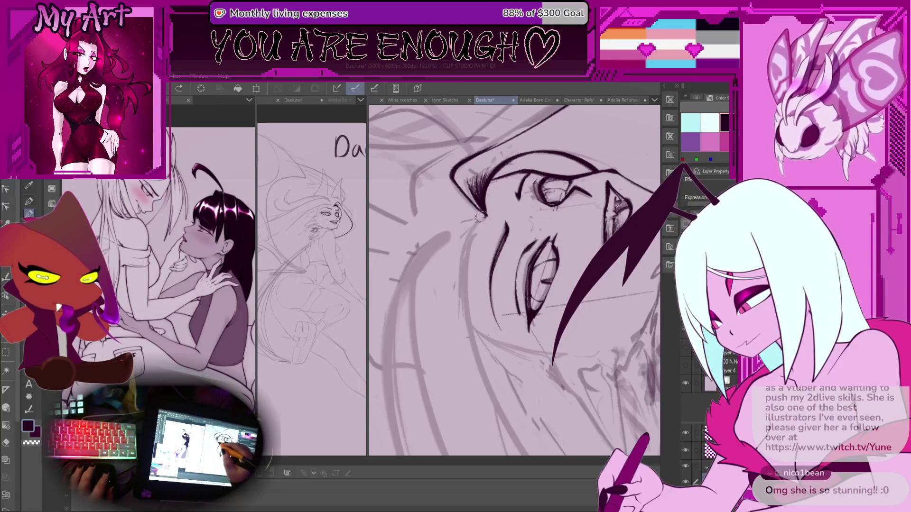
left_click_drag(478, 218, 483, 286)
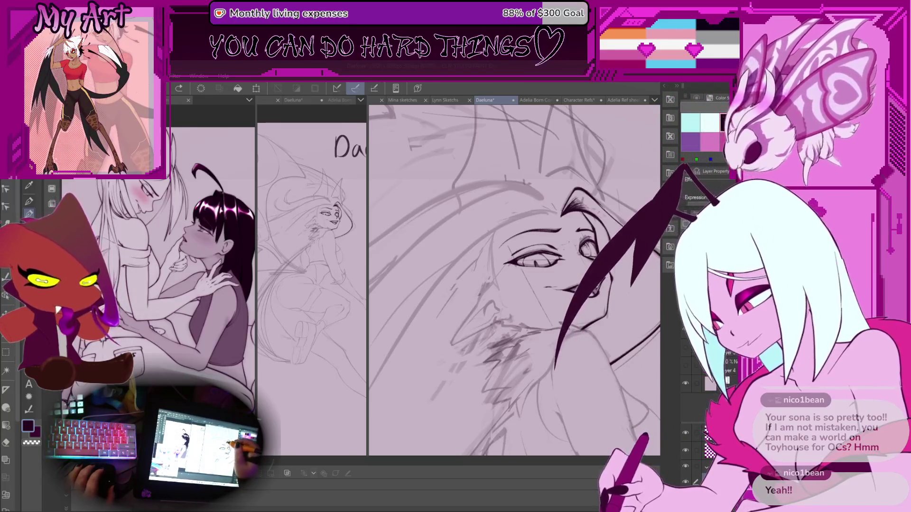
Step: Ink a short eyelash line, dropping a brow stroke, and rotate the view toward the hair
mouse_move(507, 209)
left_mouse_down()
mouse_move(556, 204)
mouse_move(524, 196)
mouse_move(525, 228)
mouse_move(547, 199)
mouse_move(524, 198)
left_mouse_up()
key("ctrl+z")
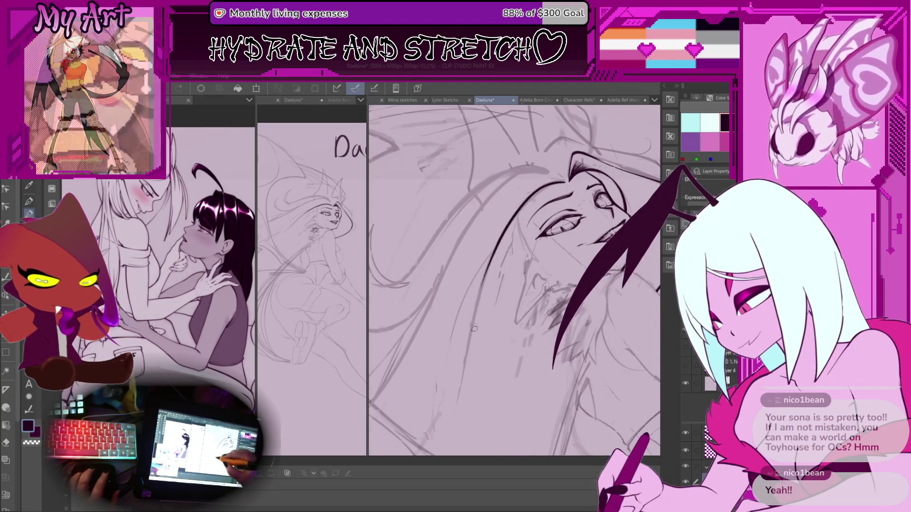
scroll(476, 265, "down", 5)
scroll(476, 264, "up", 5)
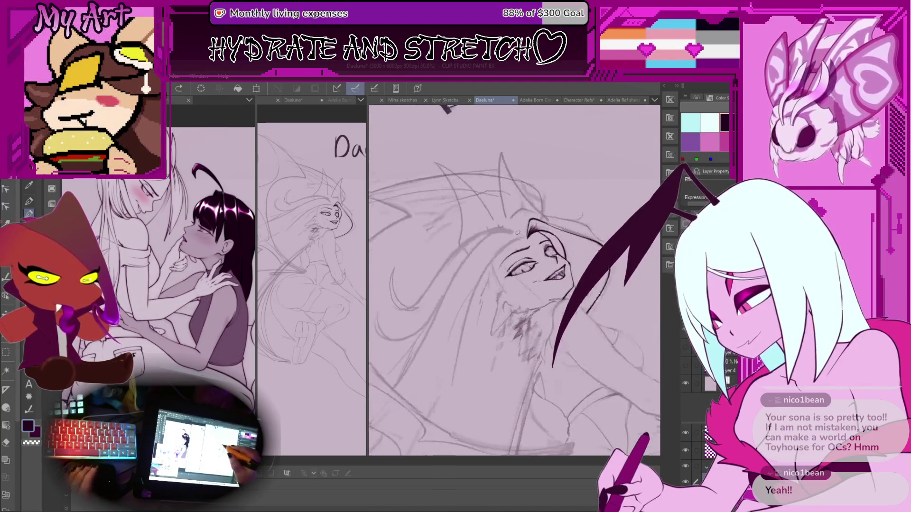
key("minus")
key("minus")
key("minus")
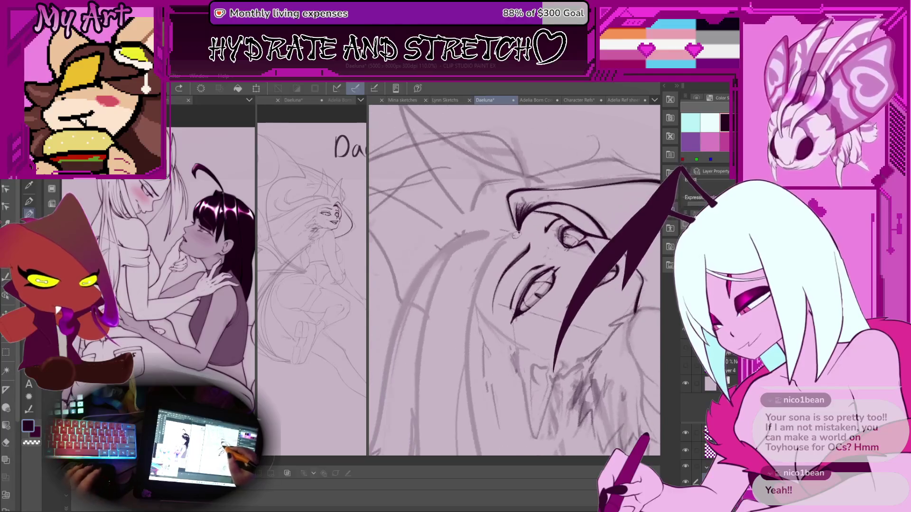
left_click_drag(523, 222, 513, 221)
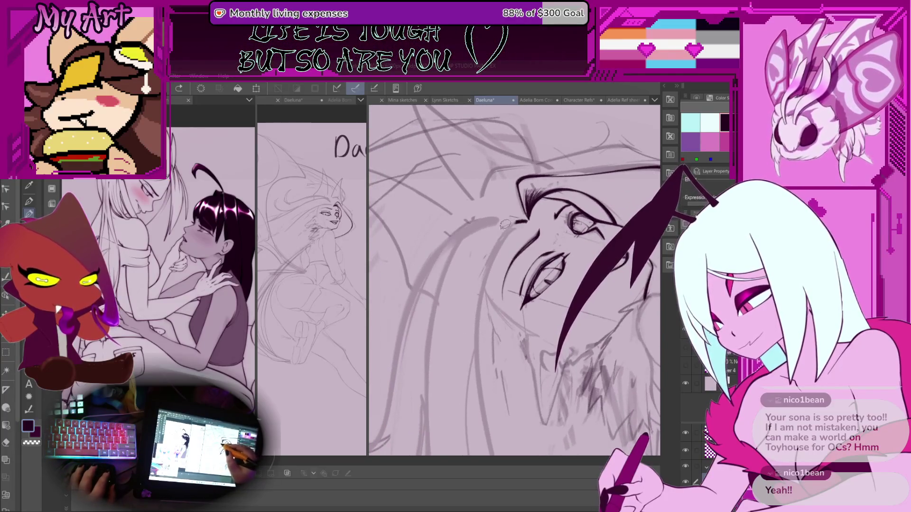
key("minus")
key("minus")
key("minus")
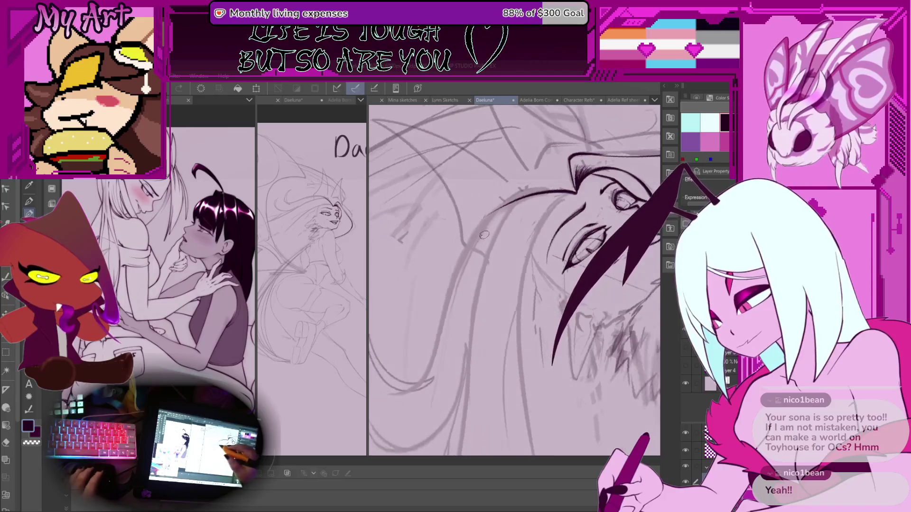
key("minus")
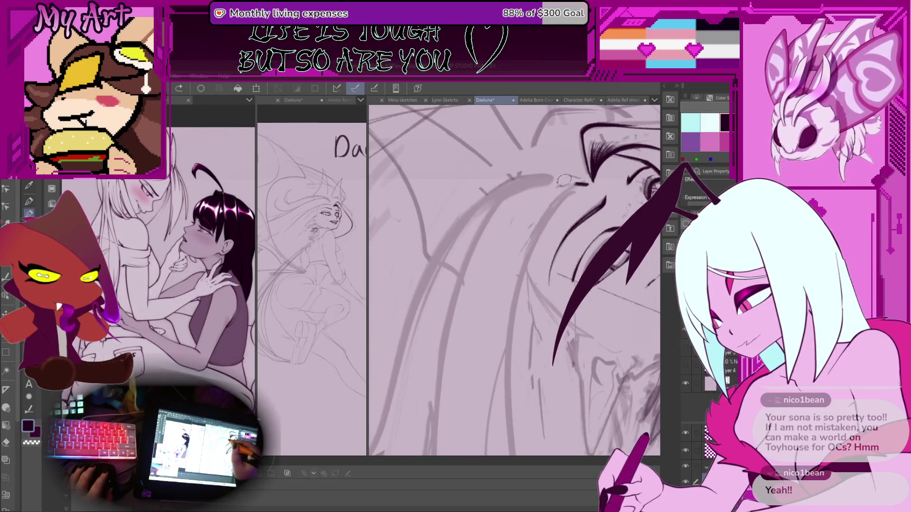
key("minus")
key("minus")
key("minus")
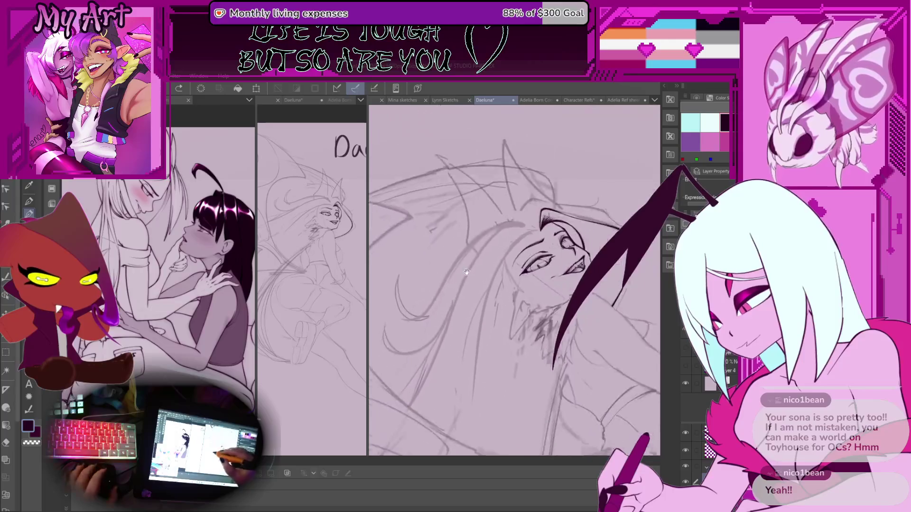
key("plus")
key("plus")
key("plus")
Step: Ink hair strand lines beside the face, extending them upward and across
left_click_drag(439, 365, 475, 292)
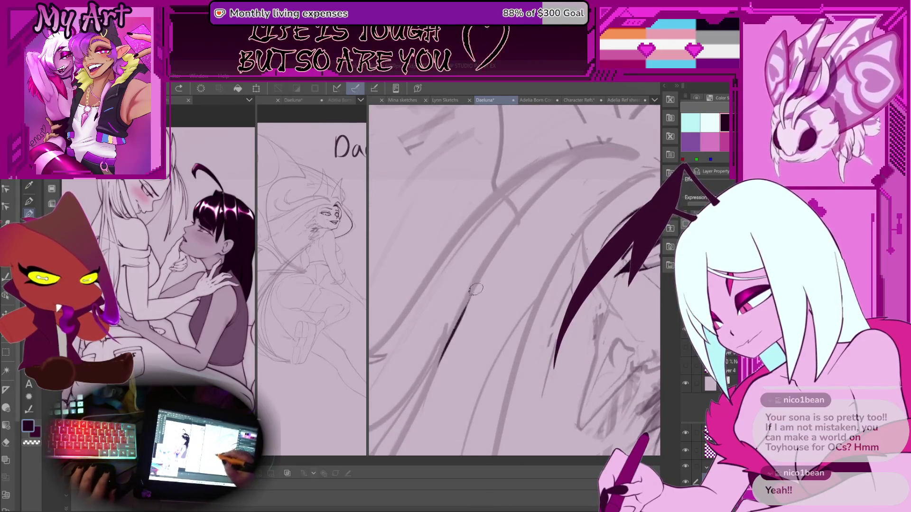
left_click_drag(442, 357, 479, 271)
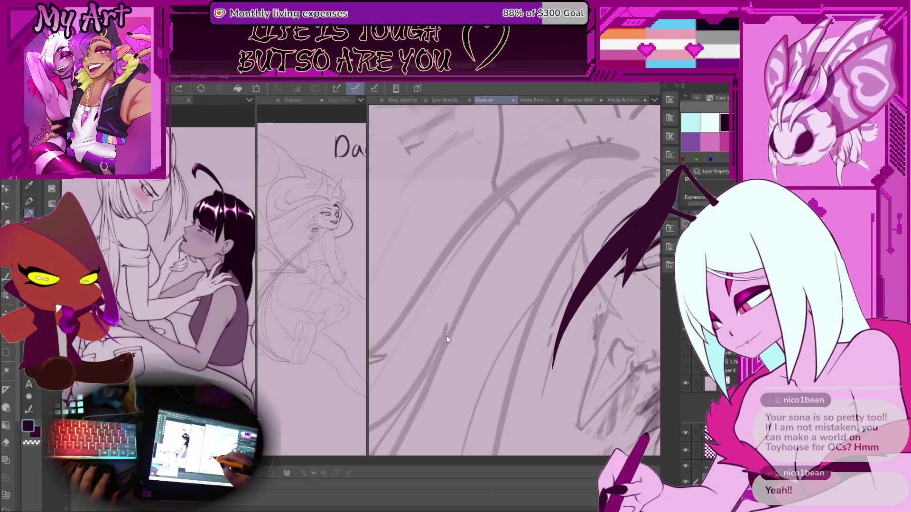
mouse_move(458, 316)
left_mouse_down()
mouse_move(581, 161)
mouse_move(638, 152)
left_mouse_up()
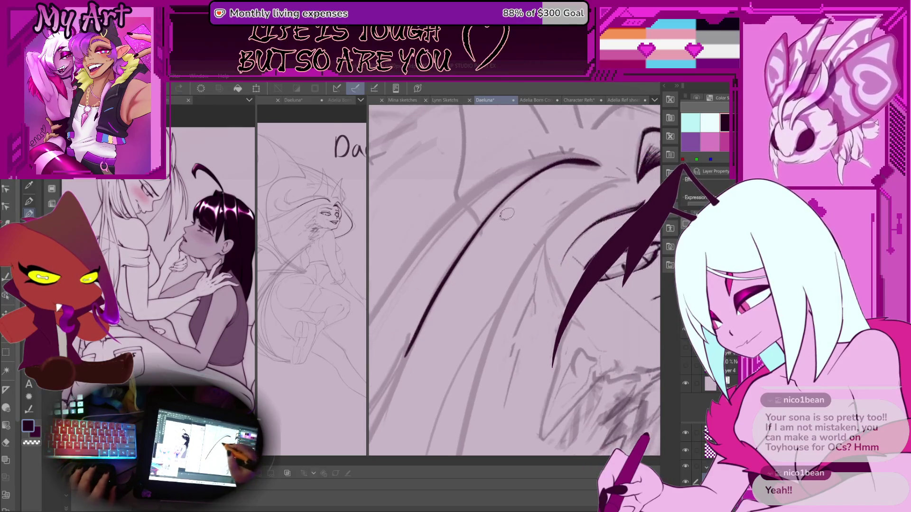
left_click_drag(537, 232, 481, 260)
Step: Redraw the long hair strand line over several attempts until it fits the sketch
key("ctrl+z")
mouse_move(437, 322)
left_mouse_down()
mouse_move(478, 239)
mouse_move(444, 317)
mouse_move(508, 216)
mouse_move(569, 194)
left_mouse_up()
key("ctrl+z")
key("ctrl+z")
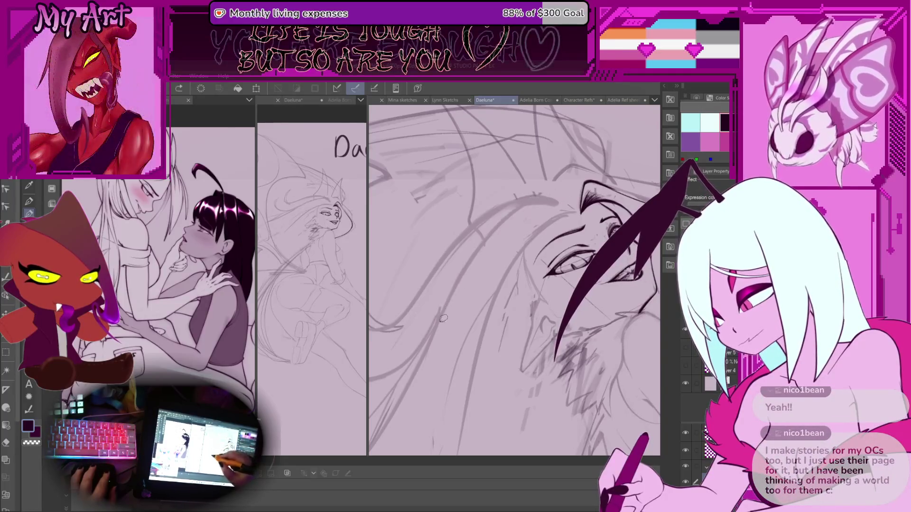
left_click_drag(437, 323, 535, 205)
key("ctrl+z")
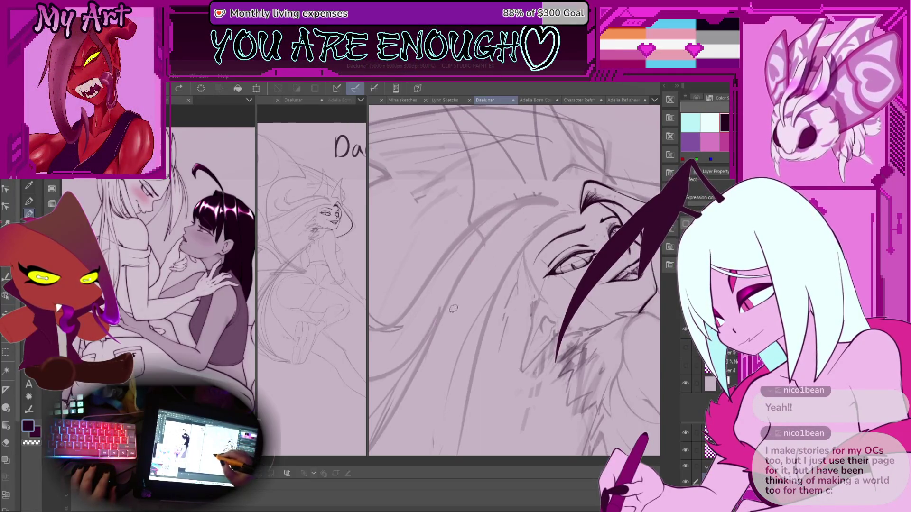
left_click_drag(437, 323, 517, 216)
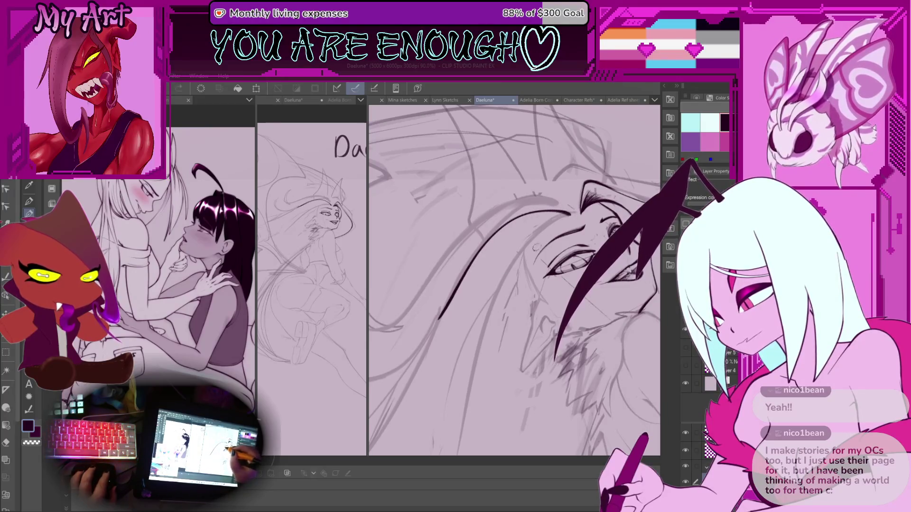
key("ctrl+z")
left_click_drag(437, 322, 489, 231)
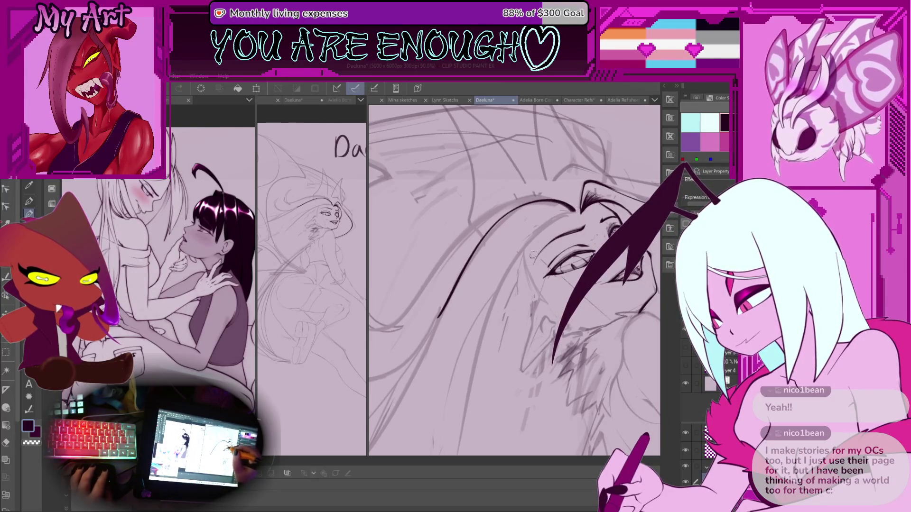
scroll(533, 254, "down", 5)
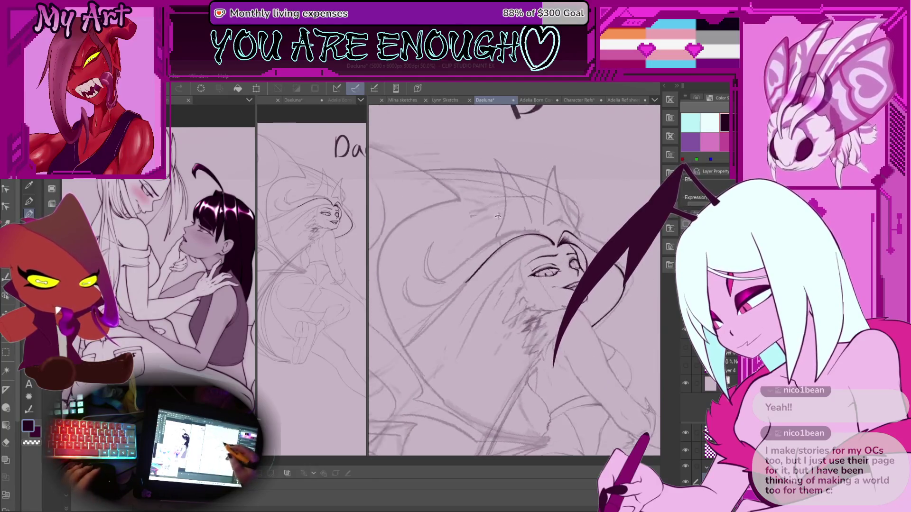
scroll(498, 217, "up", 3)
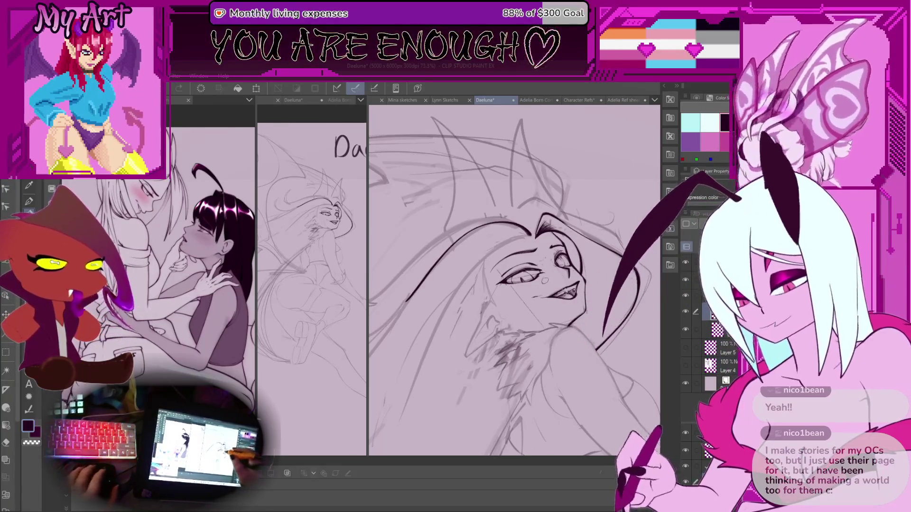
key("minus")
key("minus")
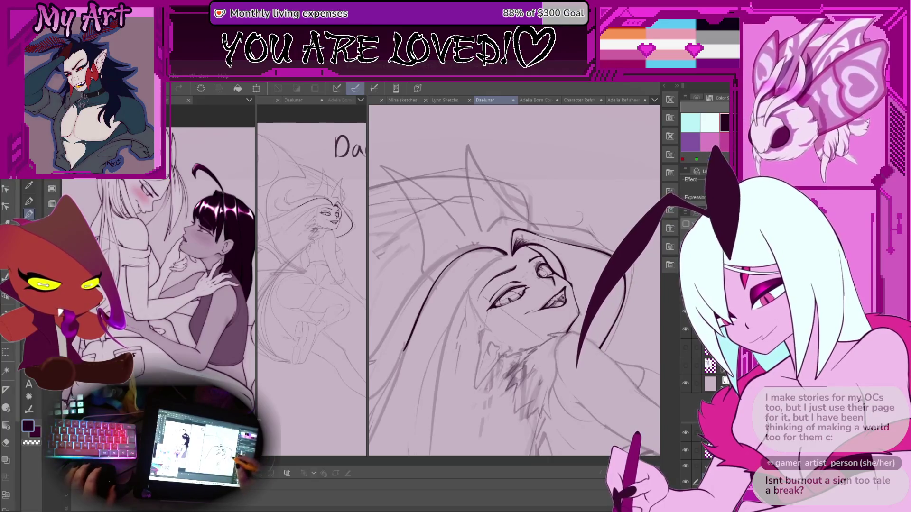
key("ctrl+z")
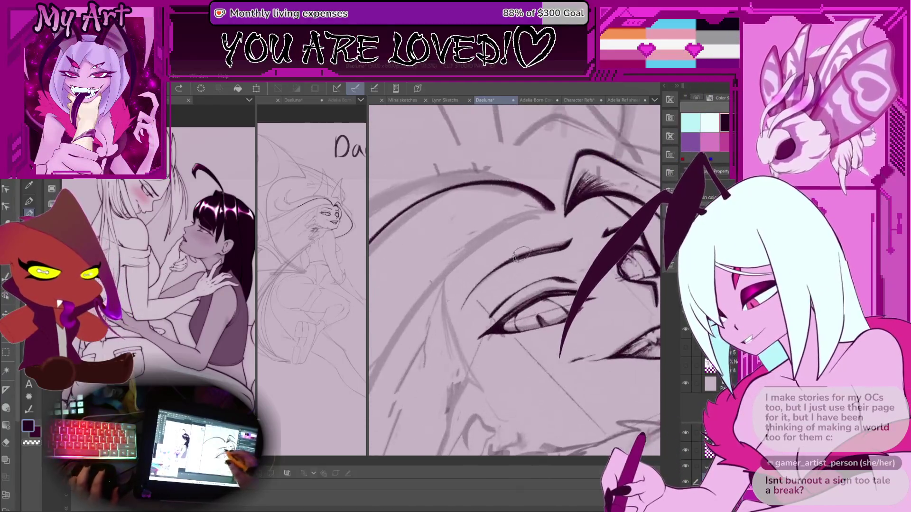
Step: Frame the eye and brow and lasso-select the hairline stroke
left_click_drag(522, 261, 543, 235)
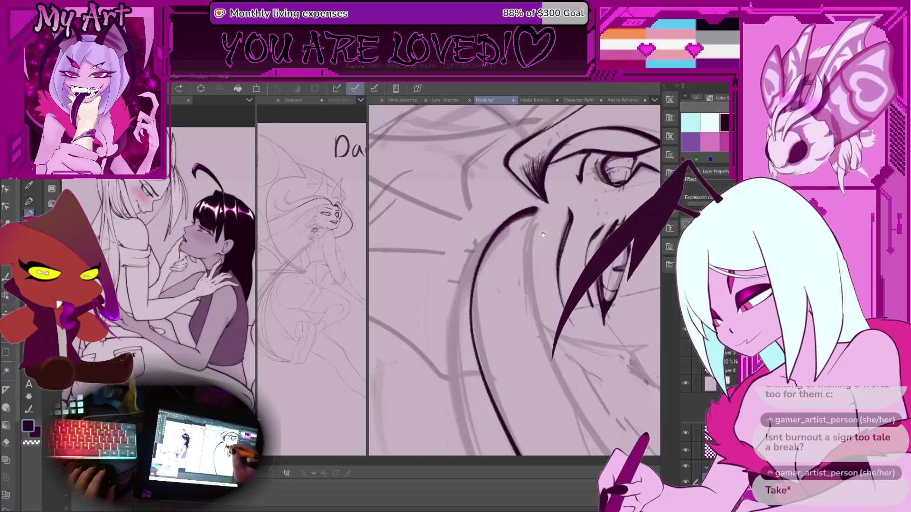
scroll(558, 223, "up", 2)
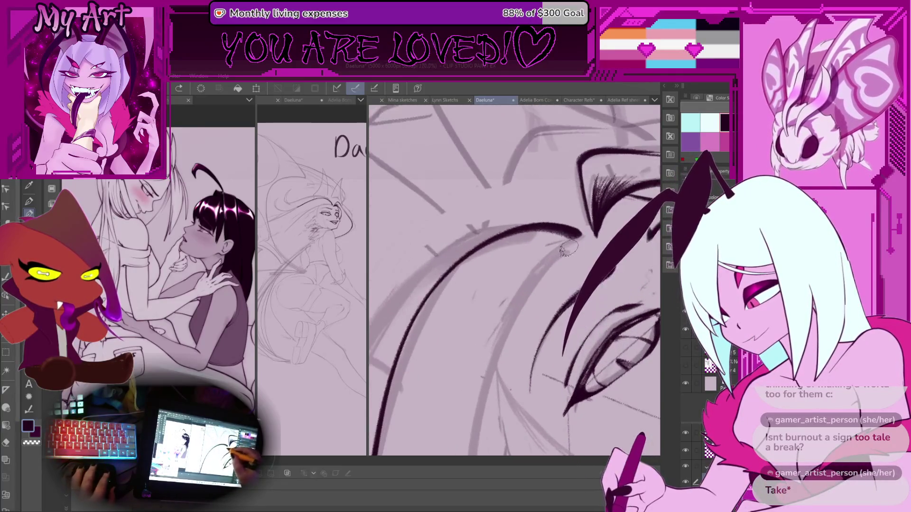
scroll(572, 233, "down", 4)
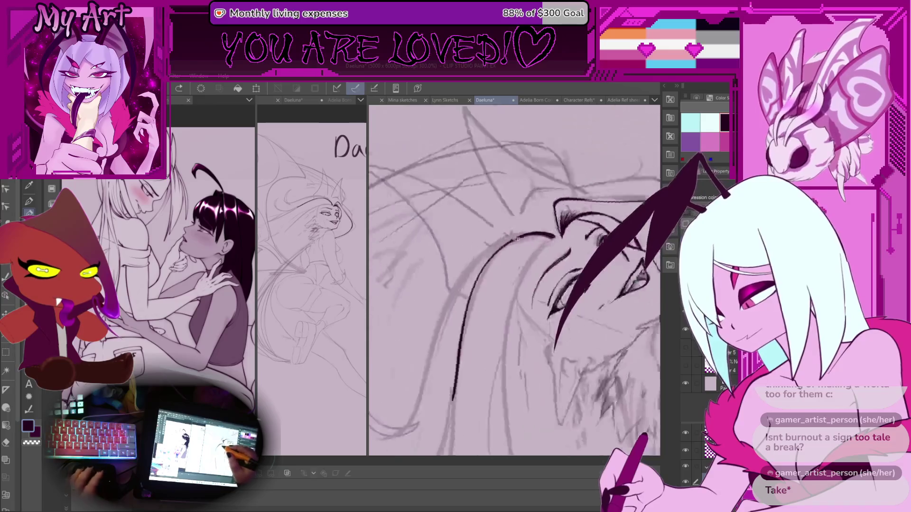
mouse_move(403, 309)
left_mouse_down()
mouse_move(385, 351)
mouse_move(456, 327)
mouse_move(541, 278)
mouse_move(561, 224)
left_mouse_up()
Step: Warp the selected hairline stroke, raising its top corner and pulling its right side down
key("ctrl+t")
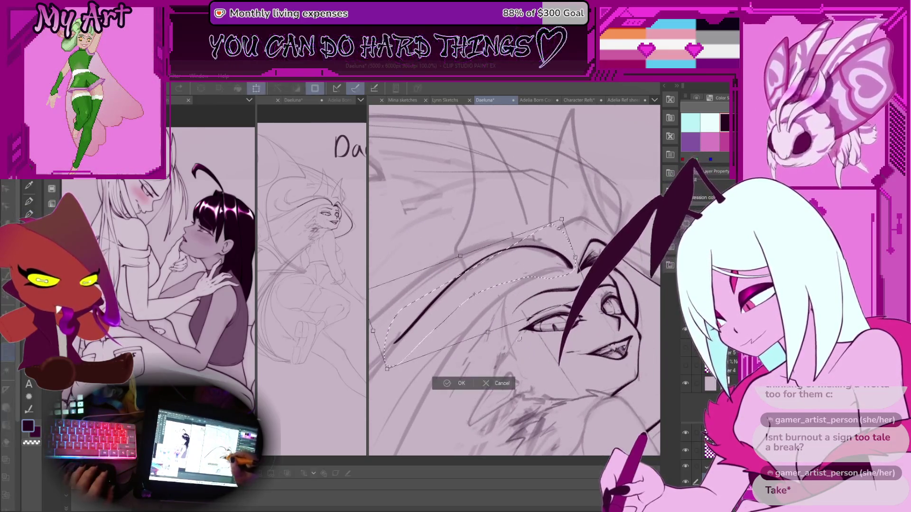
left_click(501, 382)
key("ctrl+t")
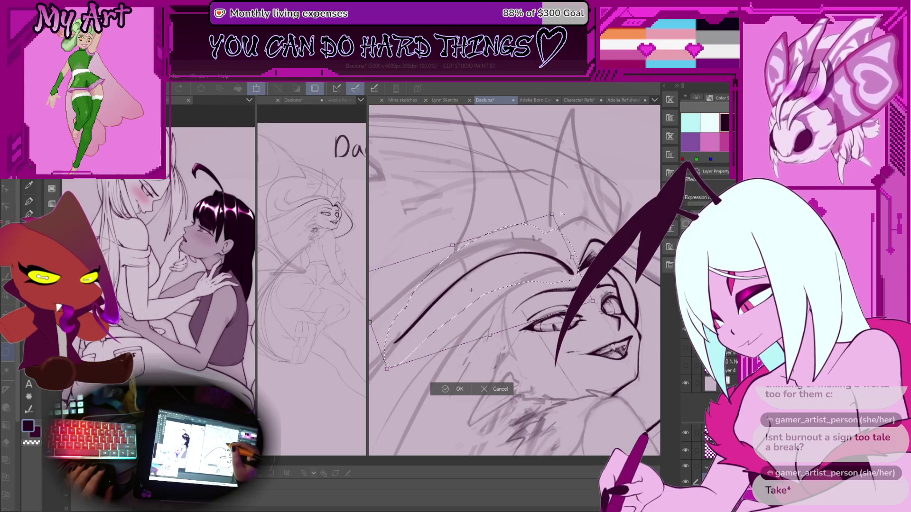
left_click_drag(568, 261, 573, 259)
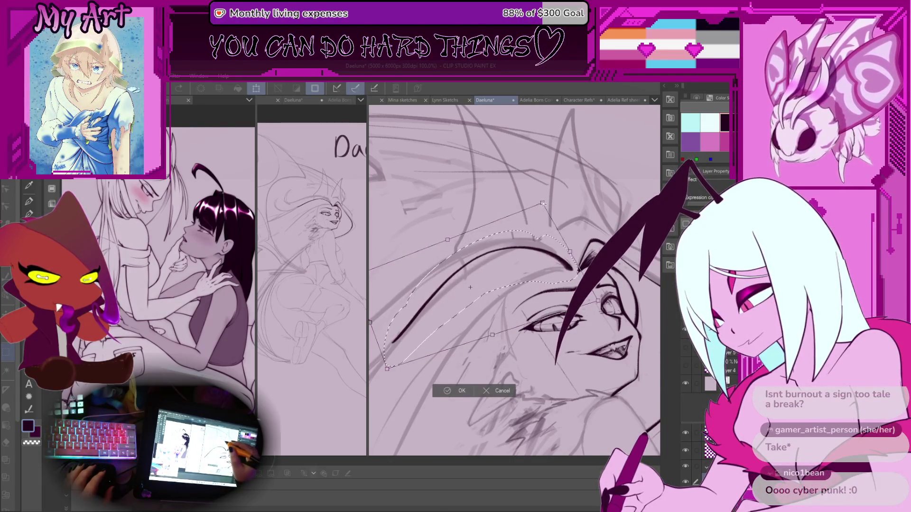
left_click_drag(549, 217, 559, 209)
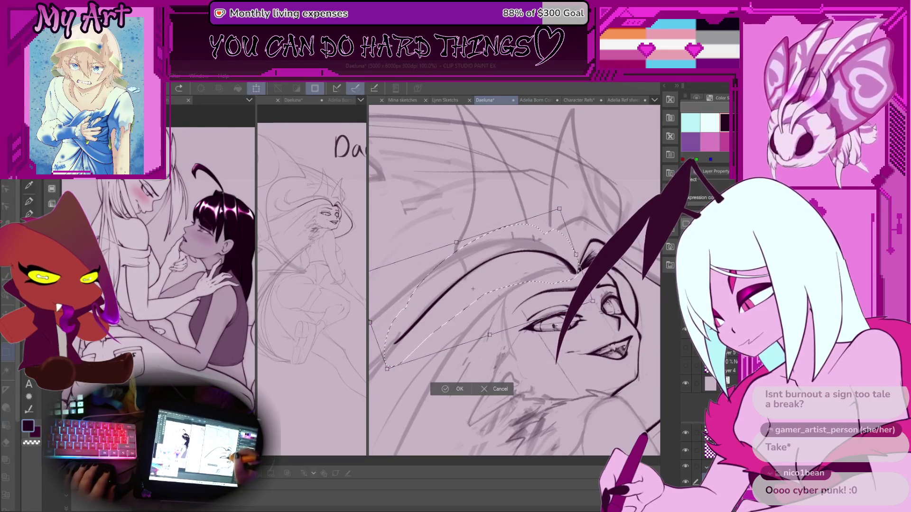
left_click_drag(533, 283, 533, 306)
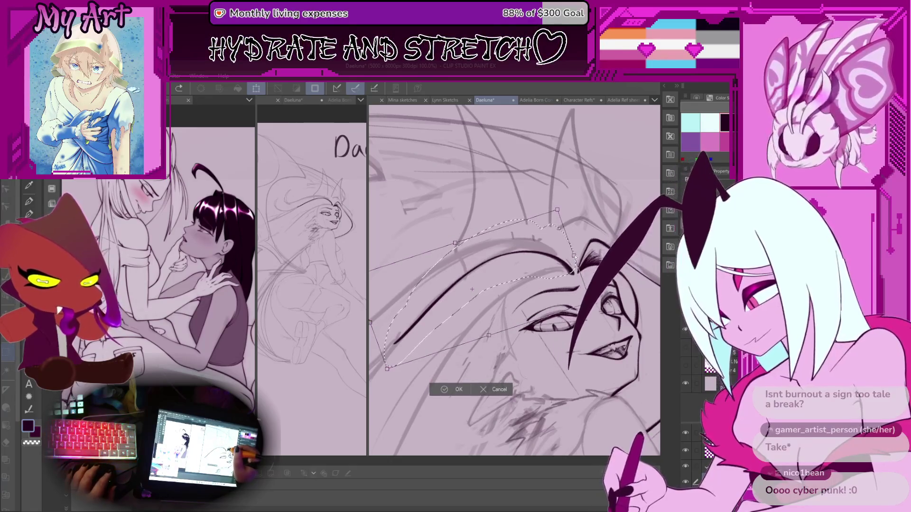
left_click_drag(573, 249, 575, 255)
left_click_drag(558, 210, 559, 203)
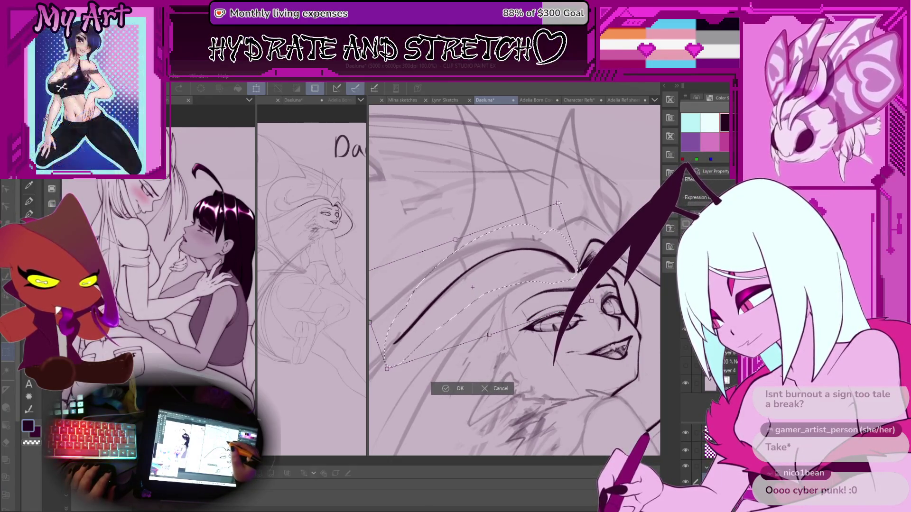
left_click_drag(595, 306, 597, 310)
left_click(461, 394)
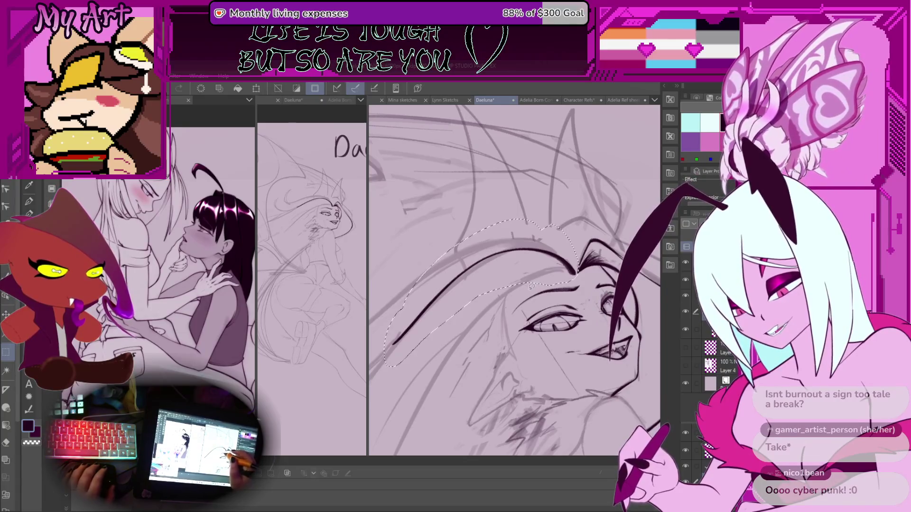
left_click_drag(533, 277, 570, 272)
Step: Deselect, return to the pen, and zoom in on the sketched hair lock
key("ctrl+d")
key("p")
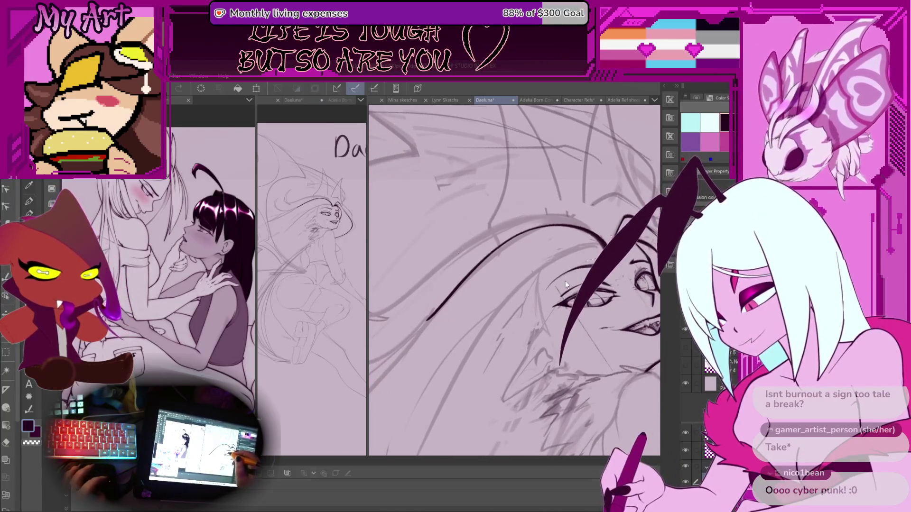
scroll(568, 281, "down", 3)
scroll(503, 270, "up", 4)
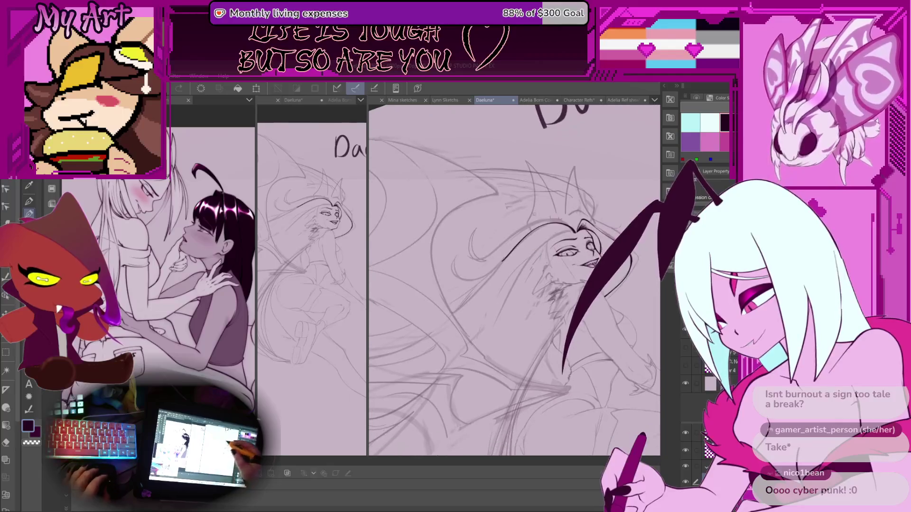
scroll(504, 270, "down", 2)
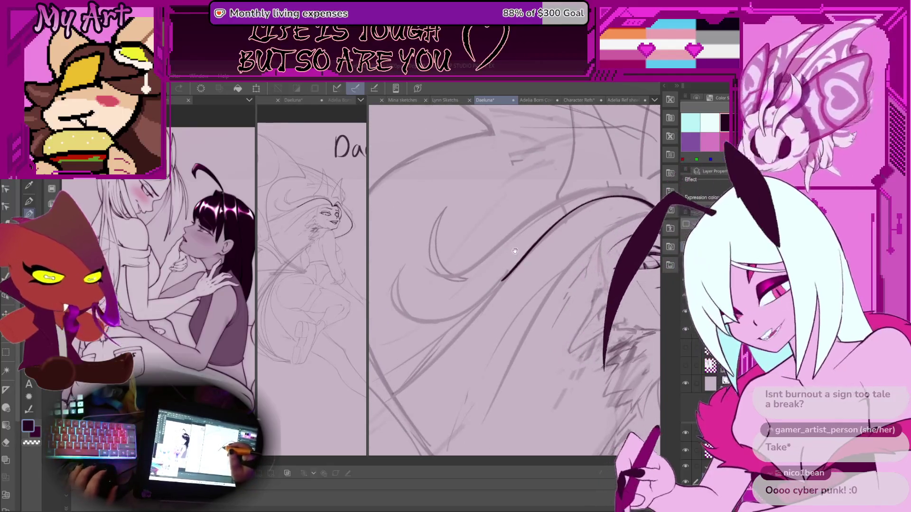
scroll(571, 174, "up", 2)
scroll(571, 174, "up", 2)
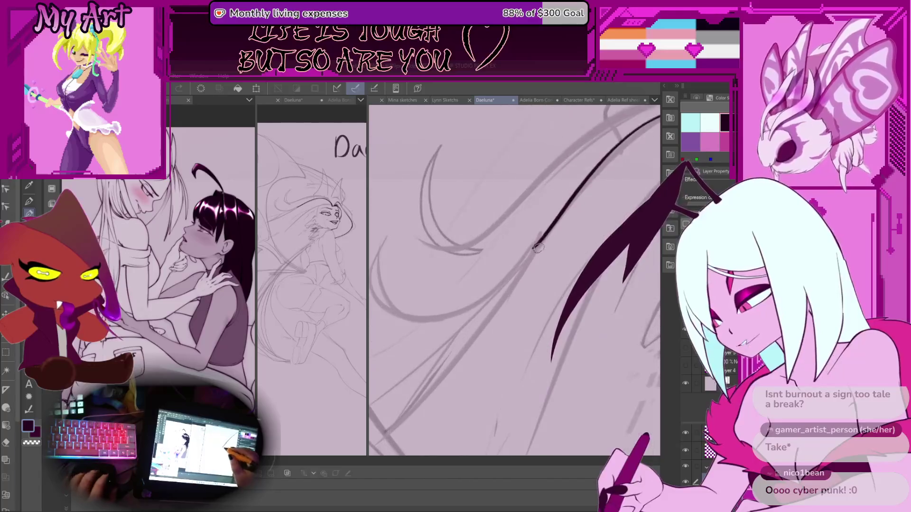
scroll(557, 264, "up", 1)
scroll(557, 264, "up", 1)
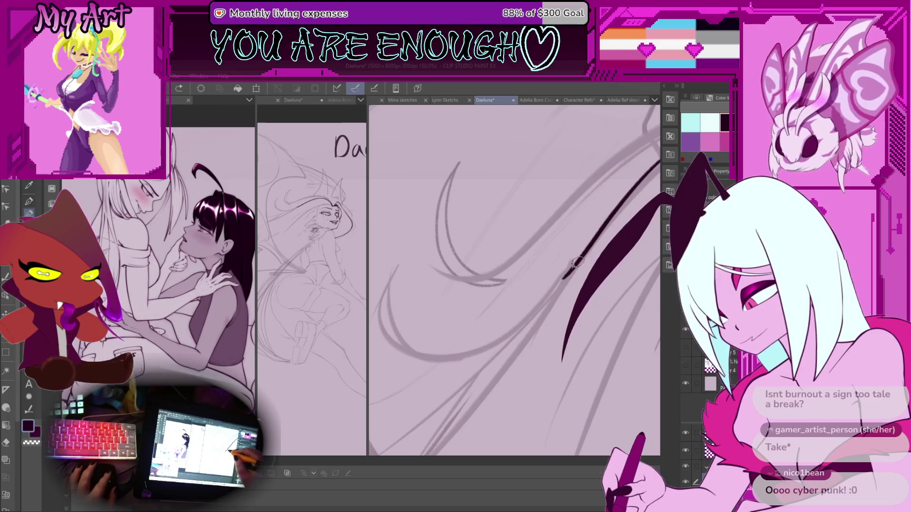
left_click_drag(608, 223, 653, 201)
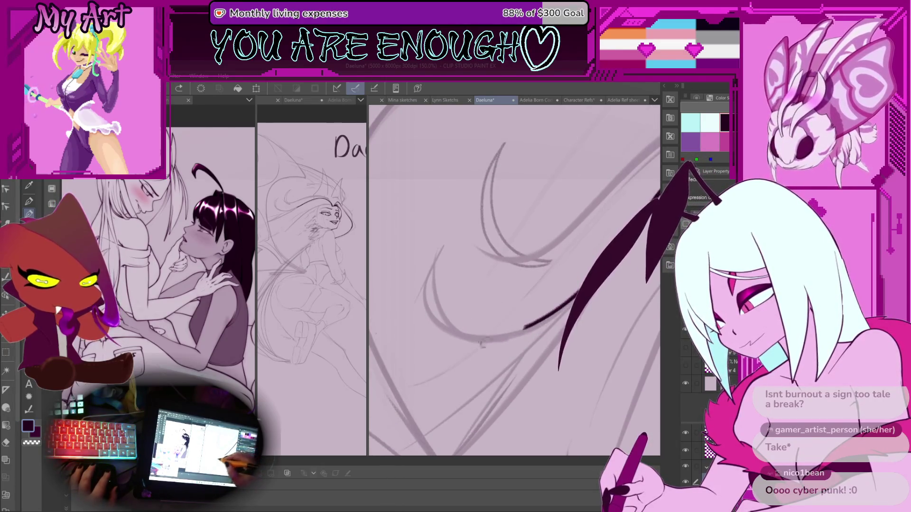
Step: Ink the hair lock's curve, redrawing its left part further inside
mouse_move(567, 307)
left_mouse_down()
mouse_move(452, 237)
mouse_move(444, 313)
mouse_move(521, 328)
left_mouse_up()
key("ctrl+z")
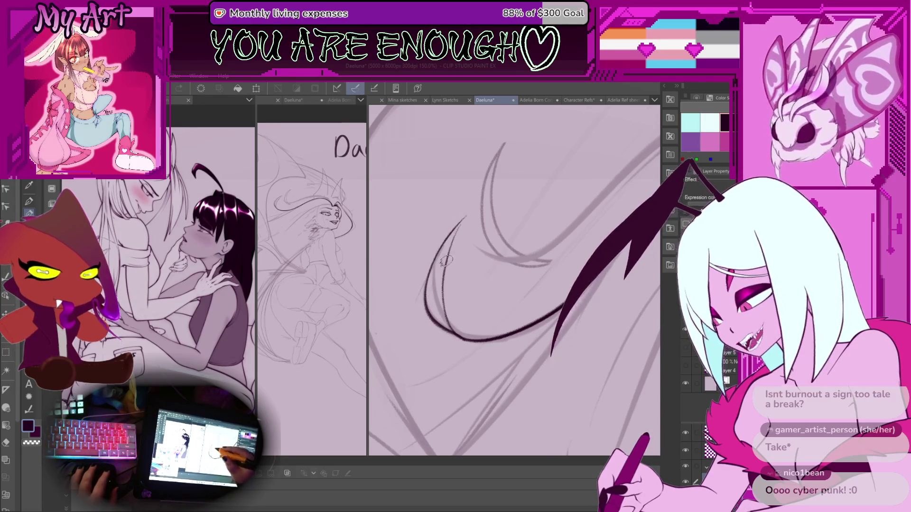
key("ctrl+z")
mouse_move(453, 235)
left_mouse_down()
mouse_move(444, 266)
mouse_move(455, 334)
left_mouse_up()
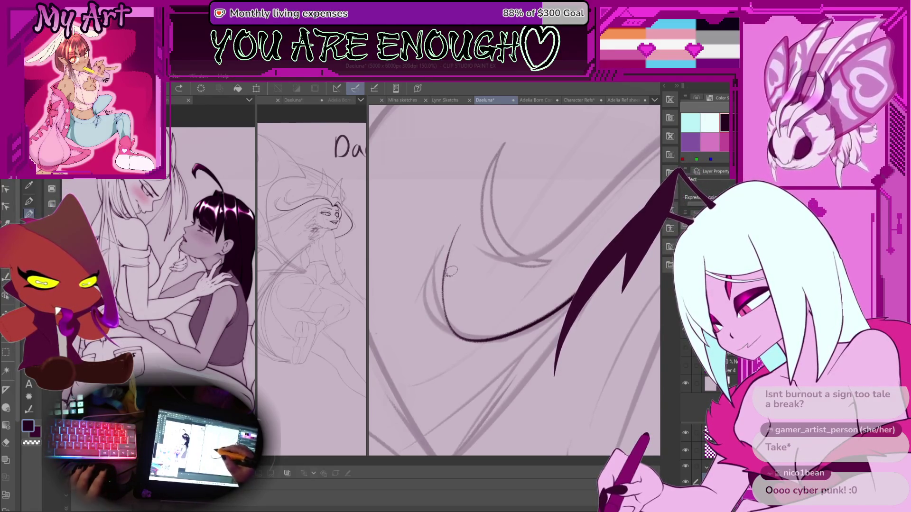
key("ctrl+equal")
mouse_move(516, 243)
left_mouse_down()
mouse_move(448, 363)
mouse_move(475, 285)
mouse_move(517, 243)
left_mouse_up()
key("ctrl+z")
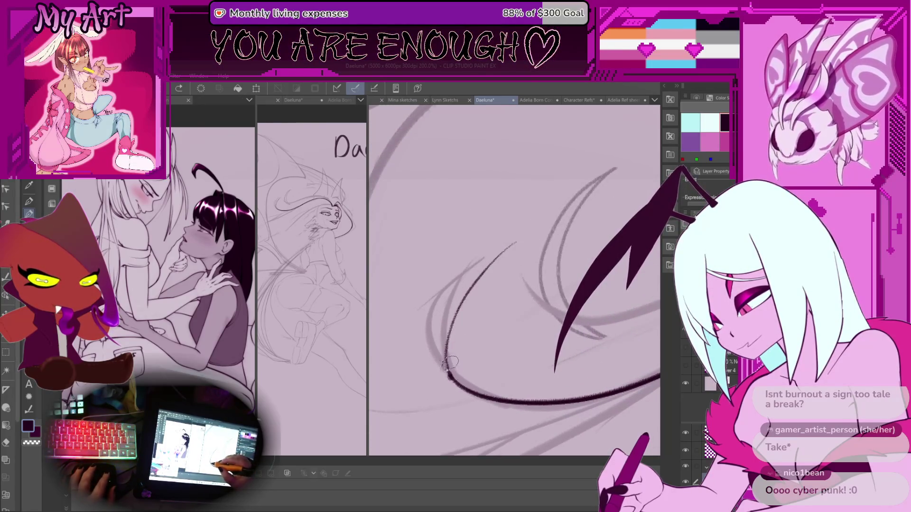
Step: Retrace the thin hair curve up to its tip over several attempts
left_click_drag(451, 362, 517, 241)
key("ctrl+z")
left_click_drag(449, 346, 522, 232)
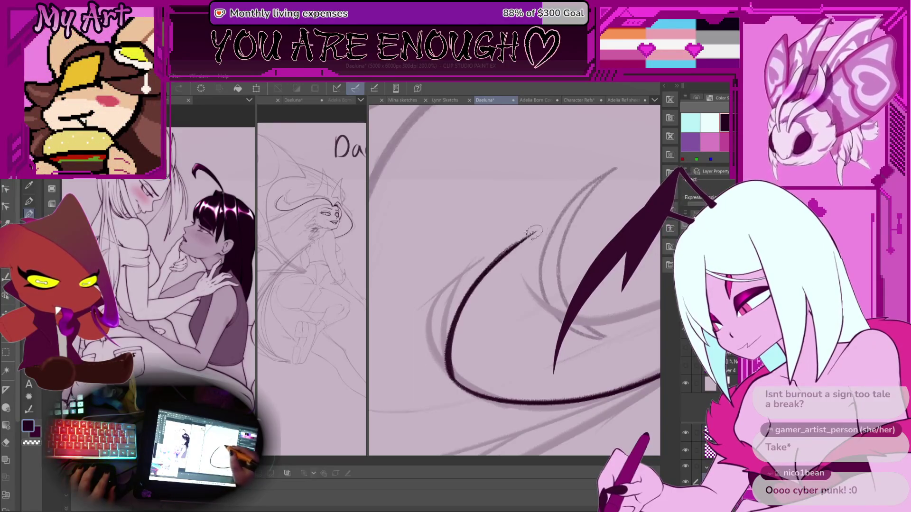
key("ctrl+z")
left_click_drag(446, 356, 522, 233)
key("ctrl+z")
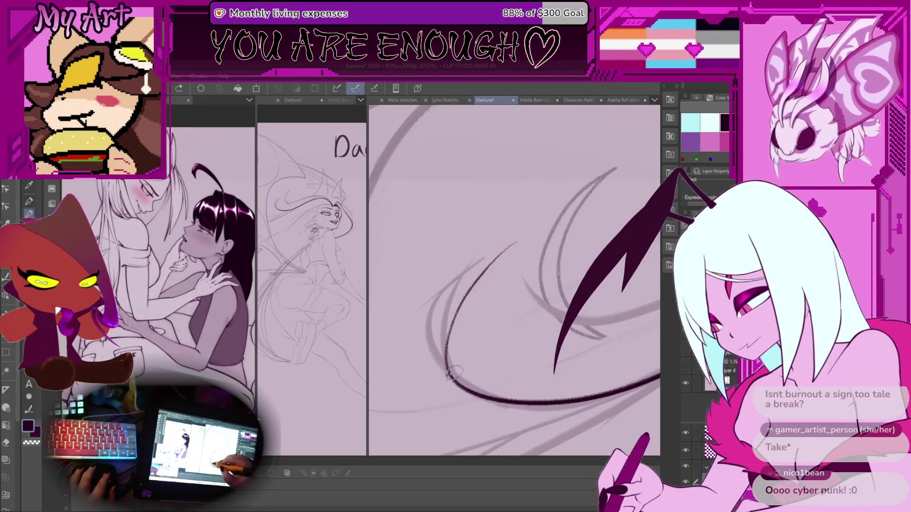
left_click_drag(449, 358, 523, 241)
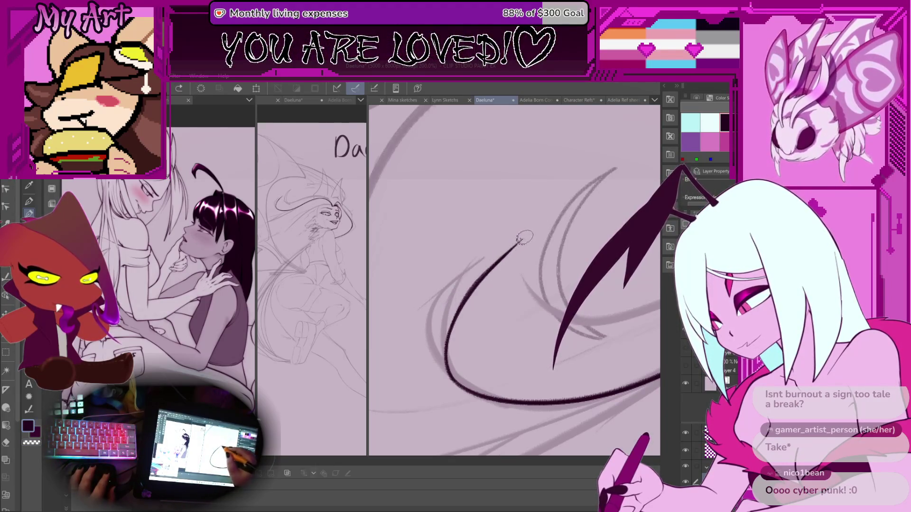
mouse_move(524, 238)
left_mouse_down()
mouse_move(439, 332)
mouse_move(448, 363)
left_mouse_up()
key("ctrl+z")
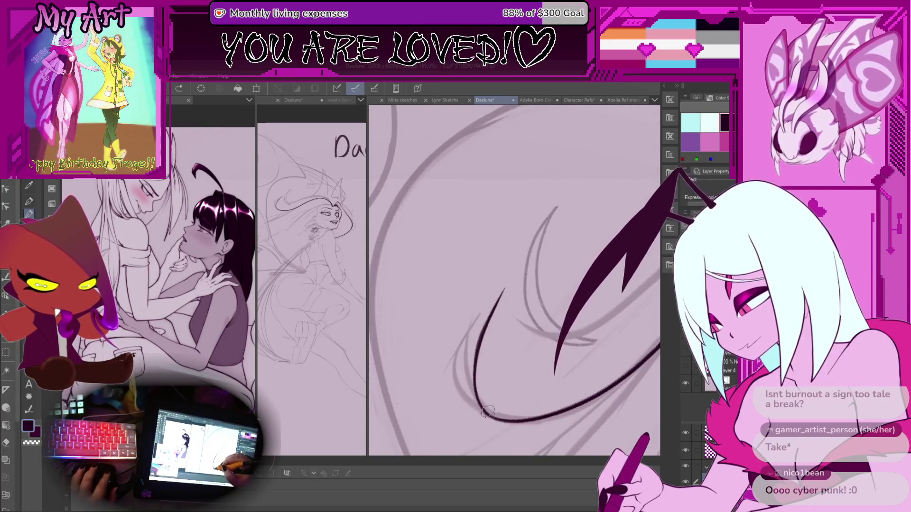
key("ctrl+z")
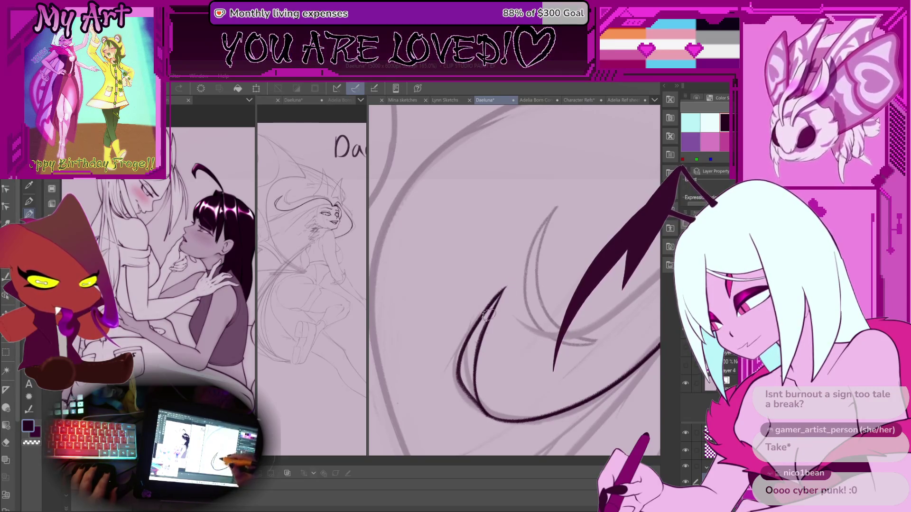
Step: Turn the canvas and ink the bottom curve of the hair lock
mouse_move(467, 342)
left_mouse_down()
mouse_move(440, 269)
mouse_move(408, 280)
left_mouse_up()
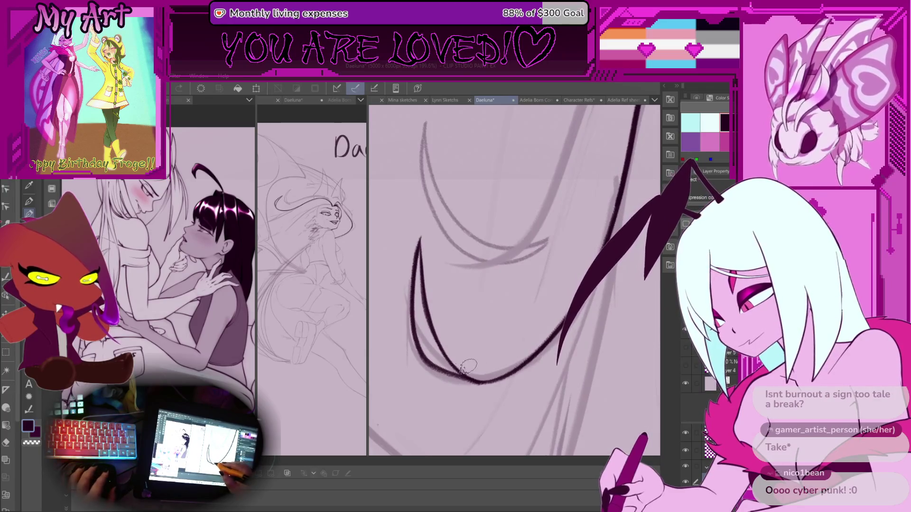
left_click_drag(456, 377, 559, 319)
key("ctrl+z")
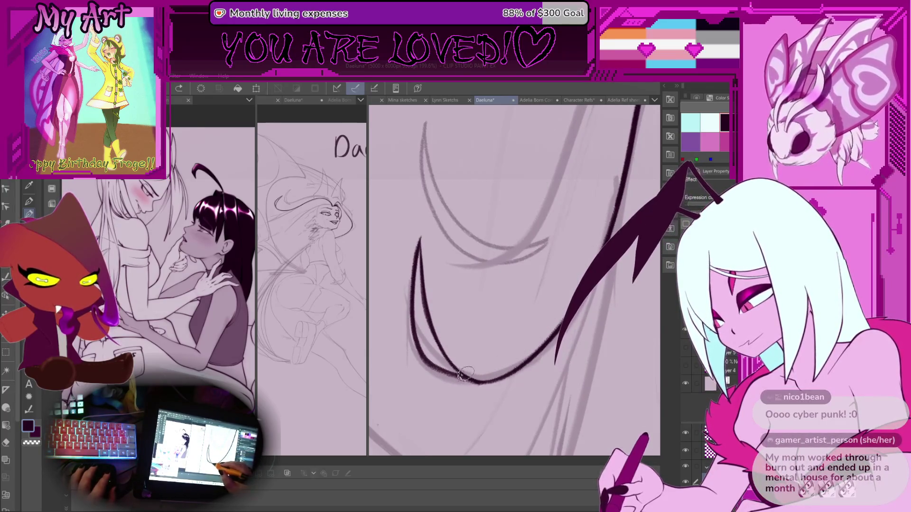
left_click_drag(456, 377, 556, 311)
mouse_move(498, 357)
left_mouse_down()
mouse_move(504, 344)
mouse_move(514, 356)
left_mouse_up()
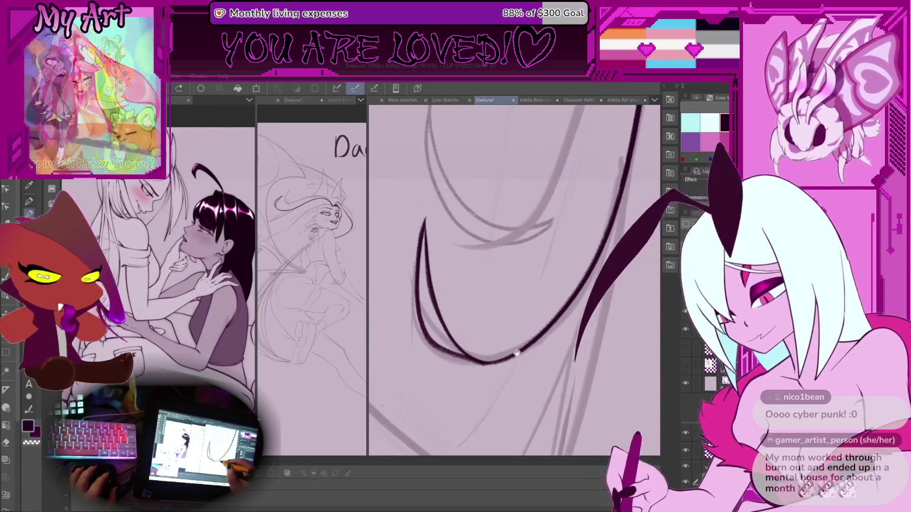
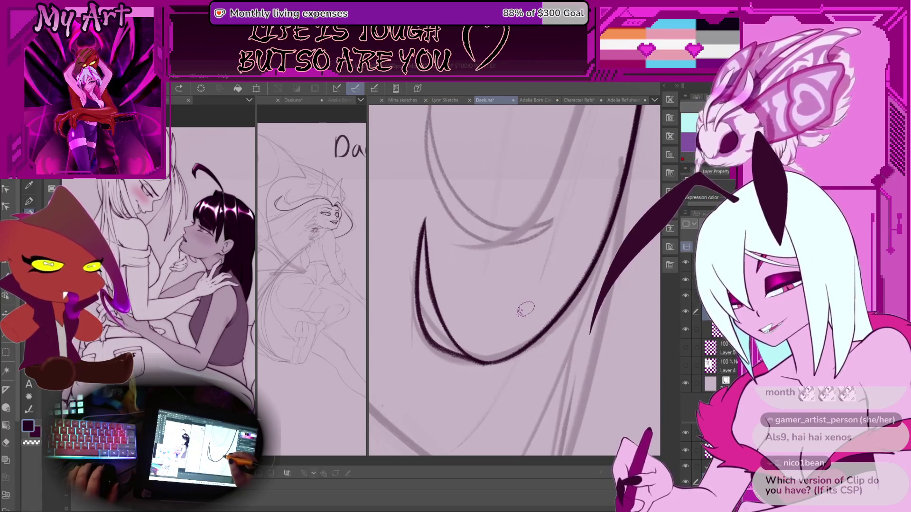
Step: Rotate and zoom the canvas so the hooked hair curve points up for inking
left_click_drag(537, 259, 555, 269)
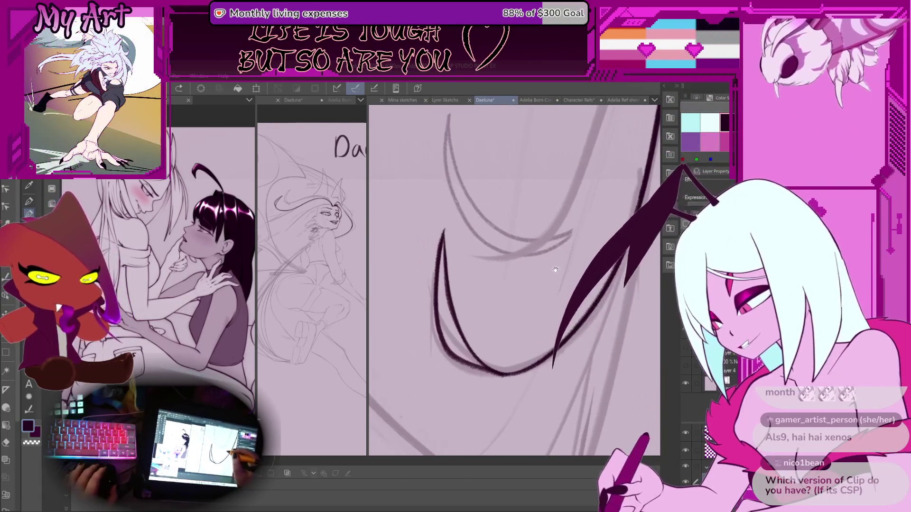
left_click_drag(554, 300, 576, 318)
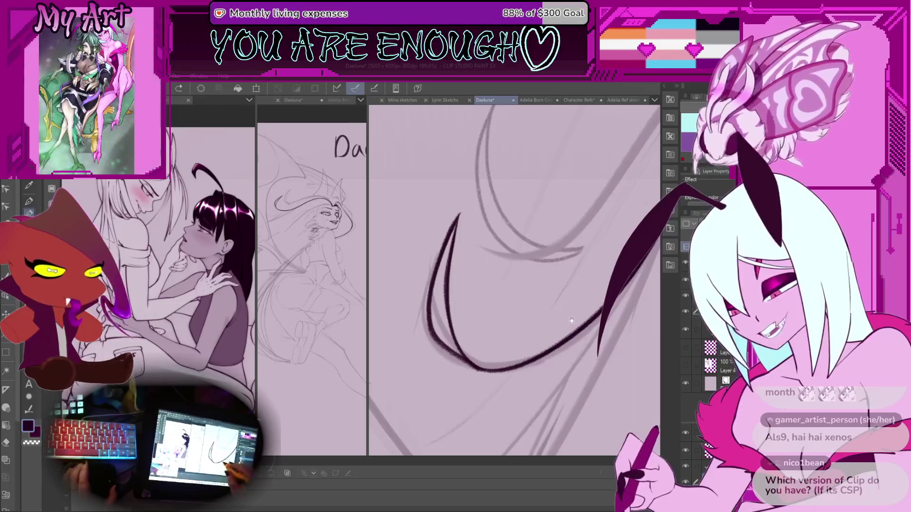
scroll(463, 355, "down", 5)
left_click_drag(463, 355, 486, 240)
scroll(486, 239, "up", 3)
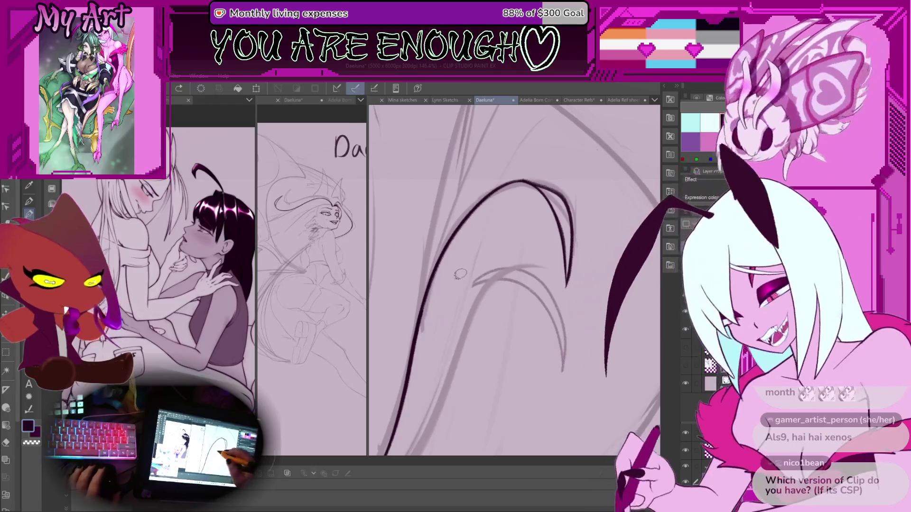
scroll(439, 310, "up", 2)
Step: Ink a thick dark line over the left hair curve, undoing several failed attempts
left_click_drag(409, 351, 483, 195)
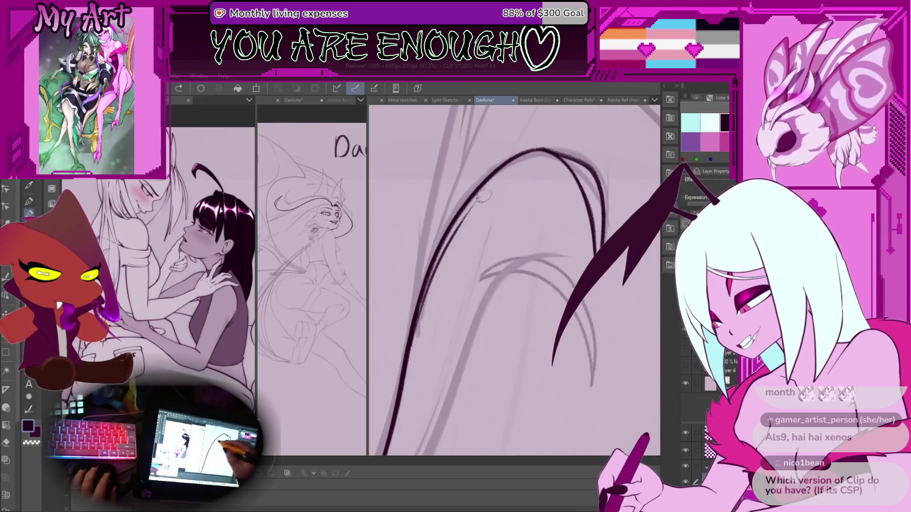
left_click_drag(409, 351, 477, 220)
key("ctrl+z")
mouse_move(411, 341)
left_mouse_down()
mouse_move(479, 204)
mouse_move(536, 159)
left_mouse_up()
key("ctrl+z")
left_click_drag(413, 339, 545, 157)
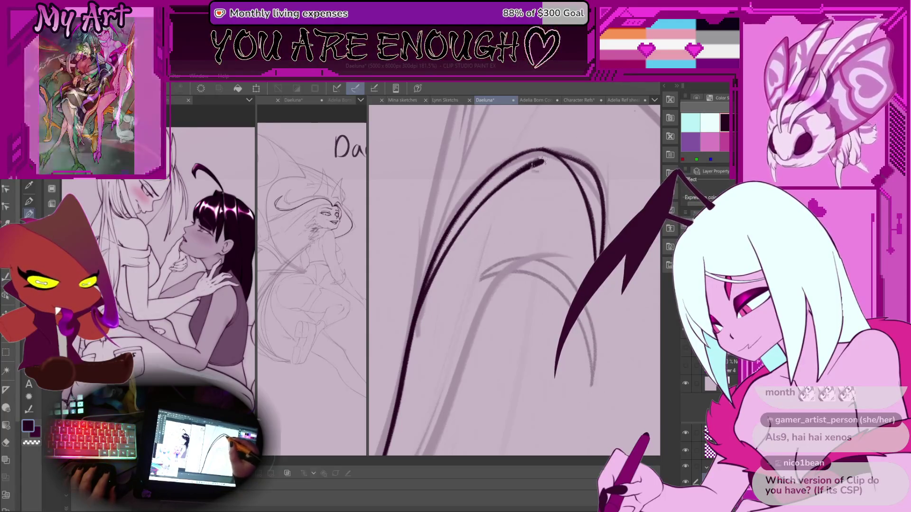
key("ctrl+z")
left_click_drag(442, 263, 475, 214)
key("ctrl+z")
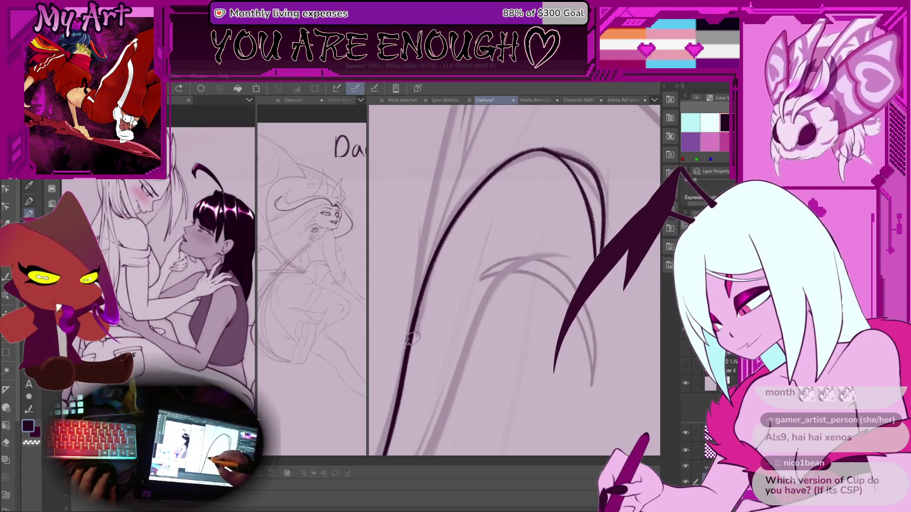
mouse_move(412, 338)
left_mouse_down()
mouse_move(475, 208)
mouse_move(556, 159)
left_mouse_up()
Step: Rotate the canvas back upright to review the inked strokes against the face
left_click_drag(538, 229, 453, 317)
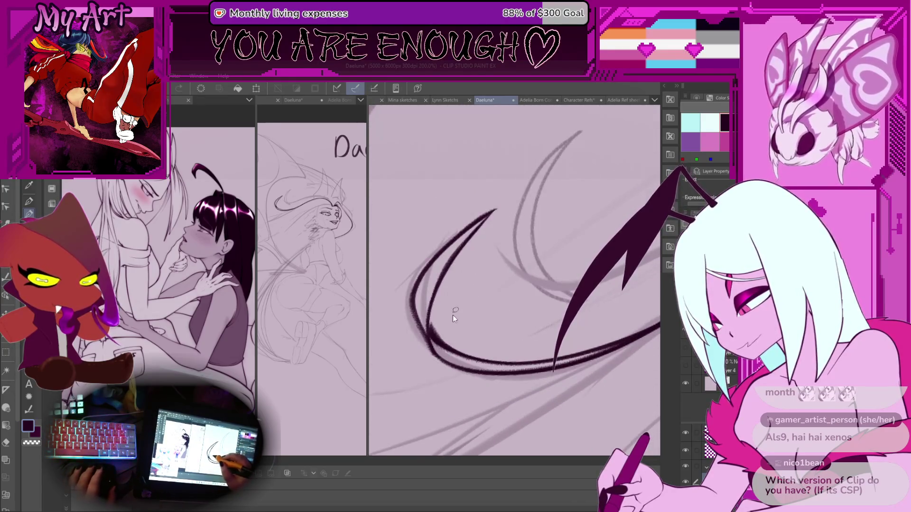
scroll(452, 315, "up", 2)
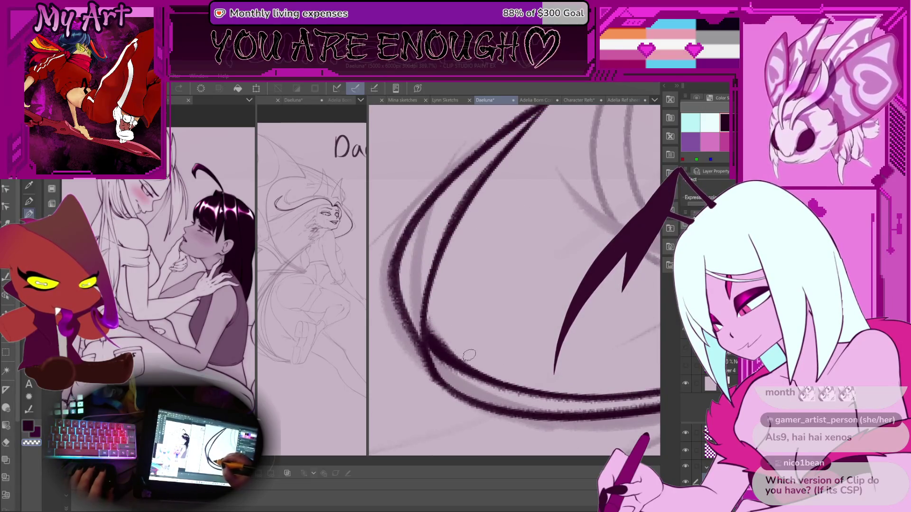
mouse_move(434, 328)
left_mouse_down()
mouse_move(429, 308)
mouse_move(419, 308)
mouse_move(427, 301)
left_mouse_up()
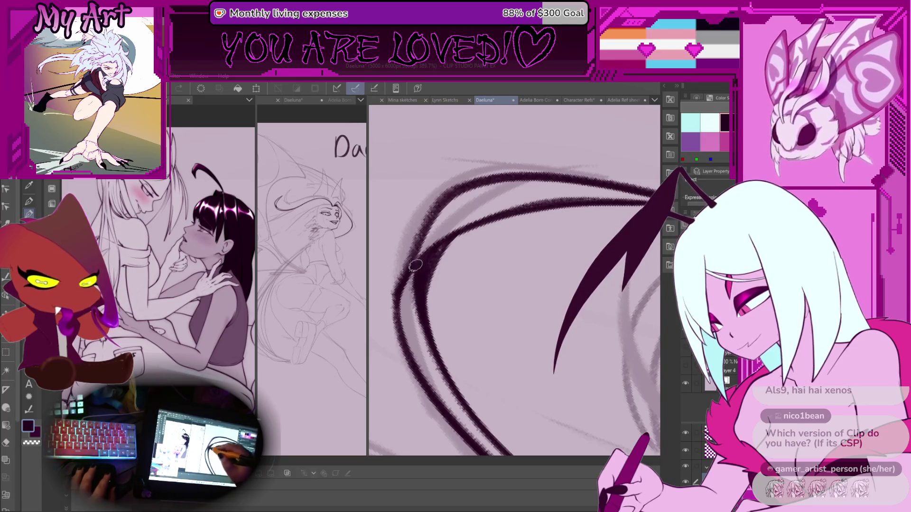
left_click_drag(415, 266, 421, 227)
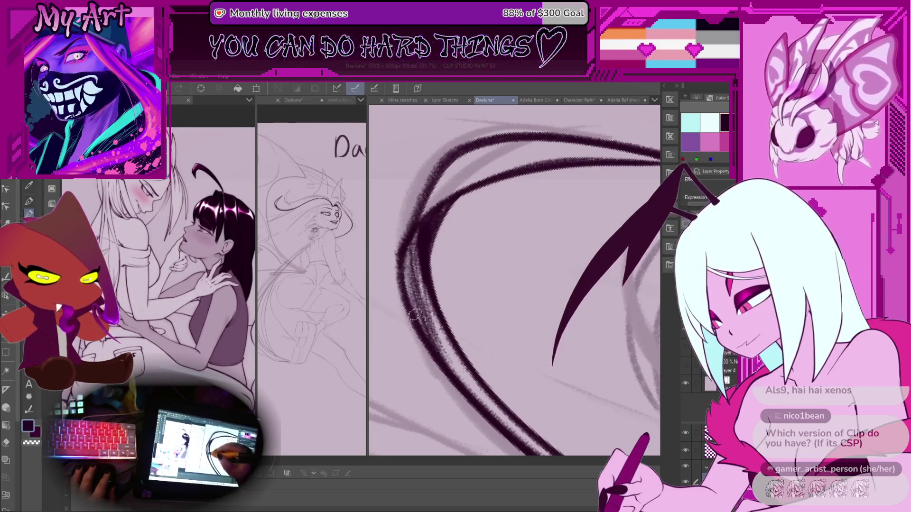
mouse_move(409, 265)
left_mouse_down()
mouse_move(413, 250)
mouse_move(425, 305)
left_mouse_up()
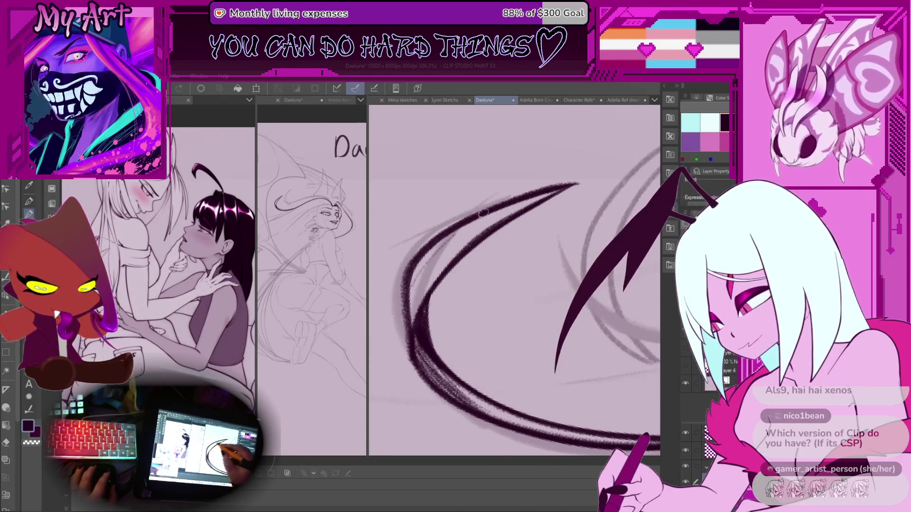
mouse_move(447, 269)
left_mouse_down()
mouse_move(484, 250)
mouse_move(521, 193)
left_mouse_up()
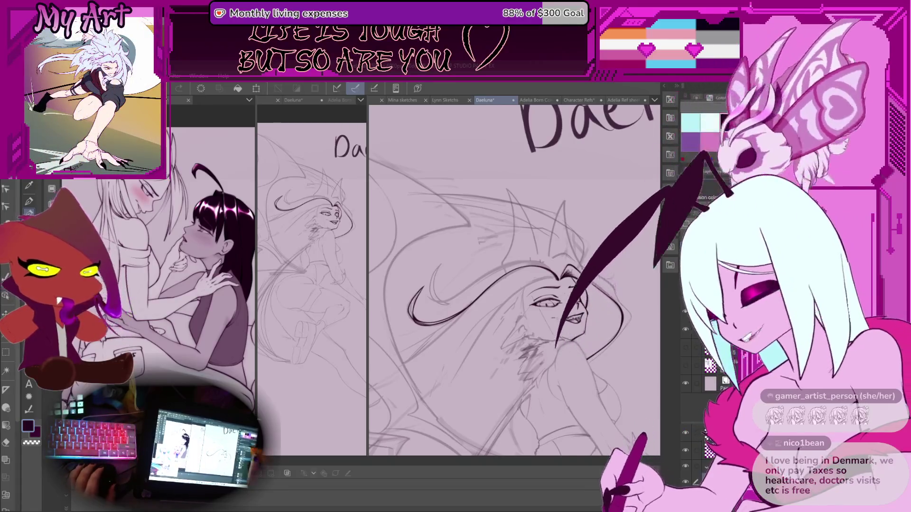
Step: Zoom in on the eye, remove the last eyebrow stroke and redraw it down-left
scroll(514, 280, "up", 3)
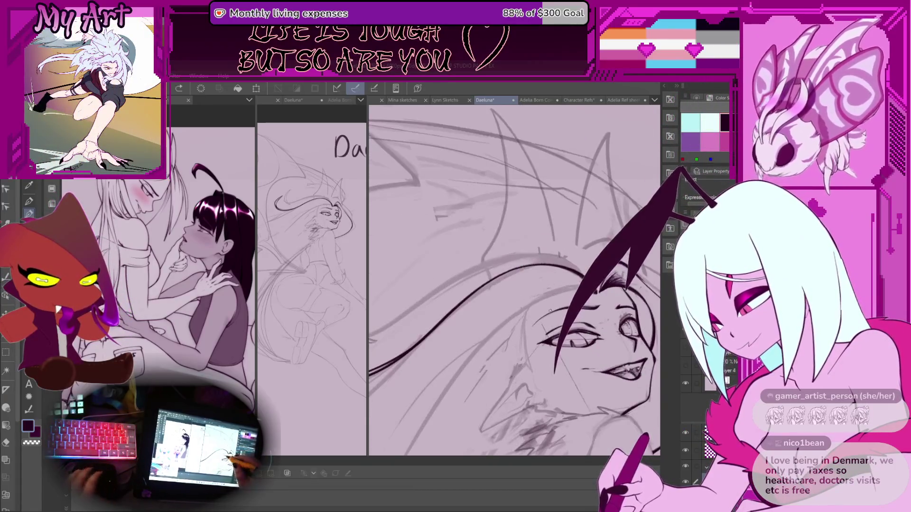
scroll(504, 287, "up", 2)
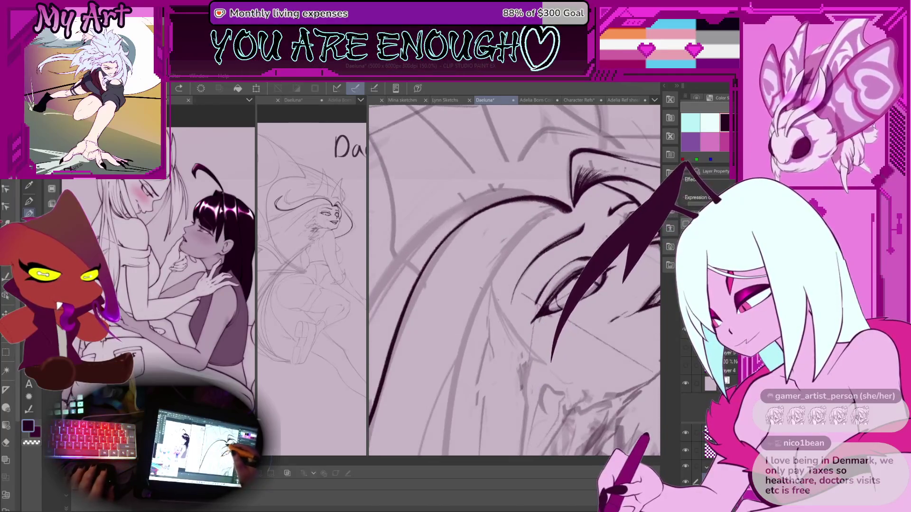
scroll(543, 215, "up", 3)
scroll(541, 199, "down", 2)
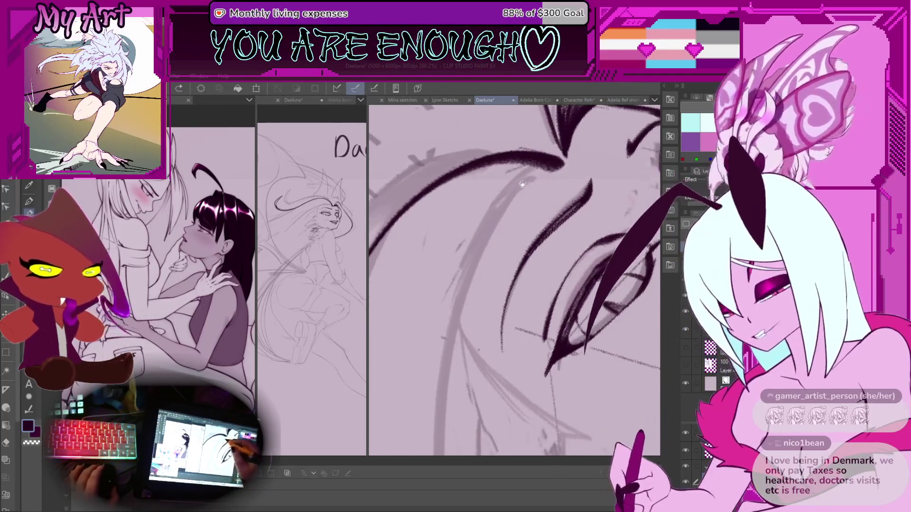
key("ctrl+z")
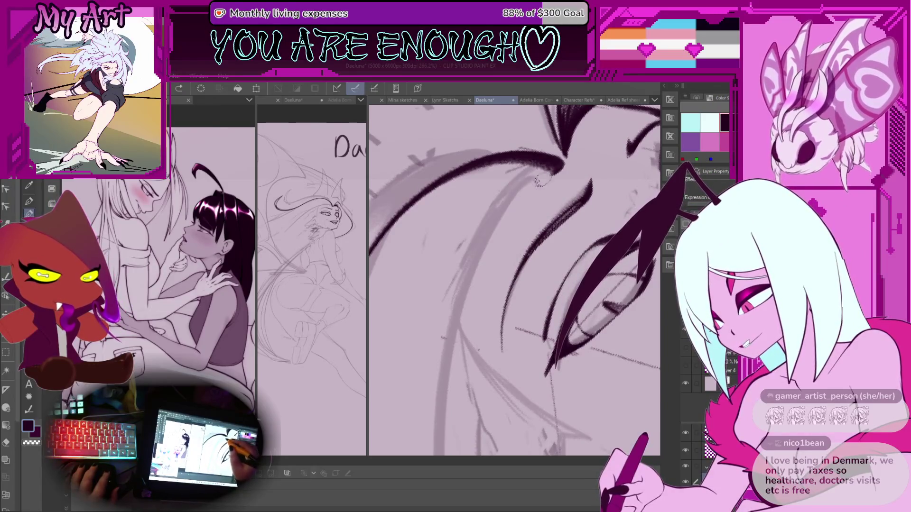
mouse_move(558, 166)
left_mouse_down()
mouse_move(498, 215)
mouse_move(468, 264)
left_mouse_up()
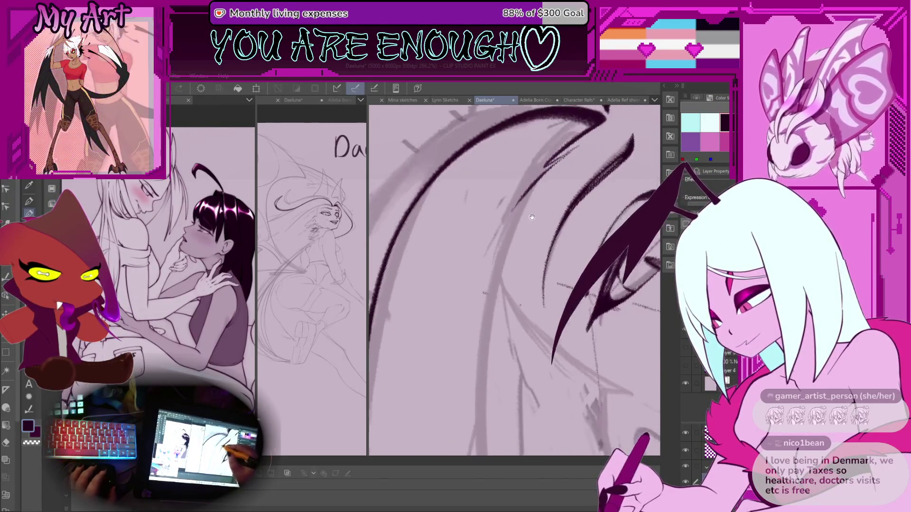
Step: Remove the stray diagonal pen stroke near the eyebrow and tilt the canvas slightly
scroll(536, 207, "down", 2)
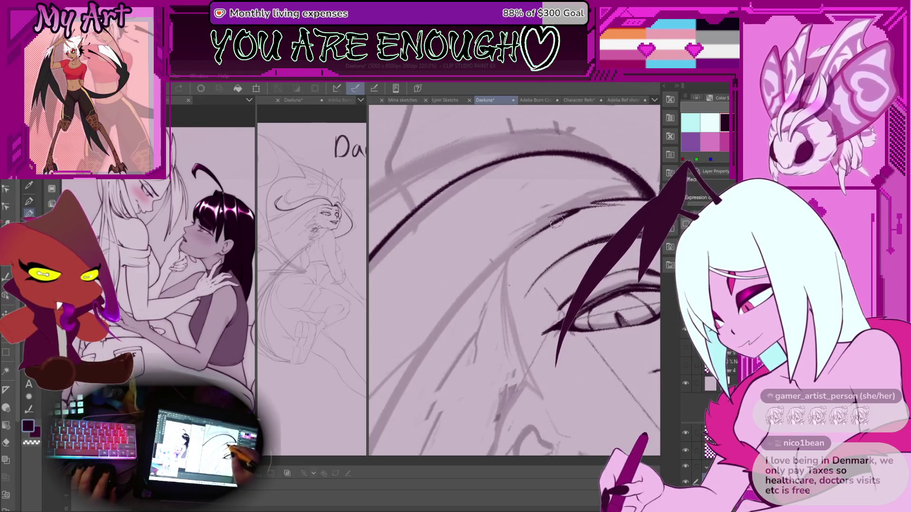
scroll(534, 235, "down", 10)
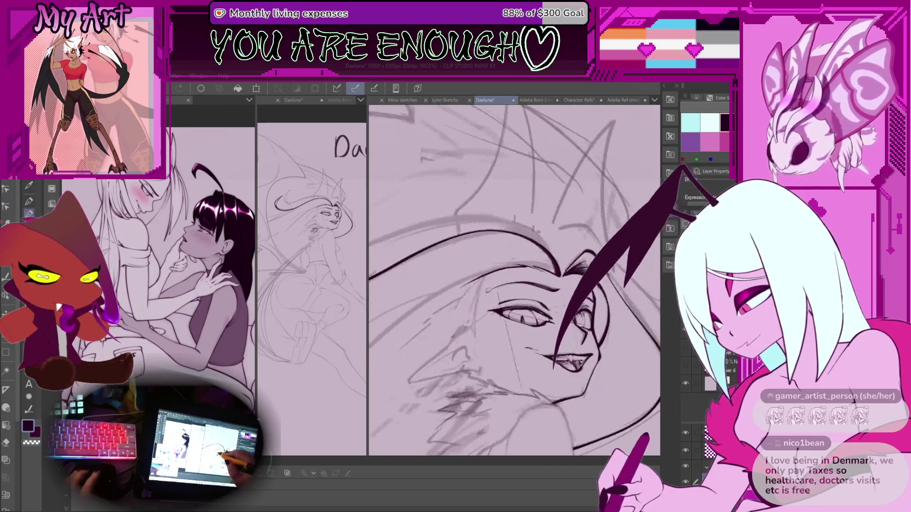
scroll(520, 245, "up", 8)
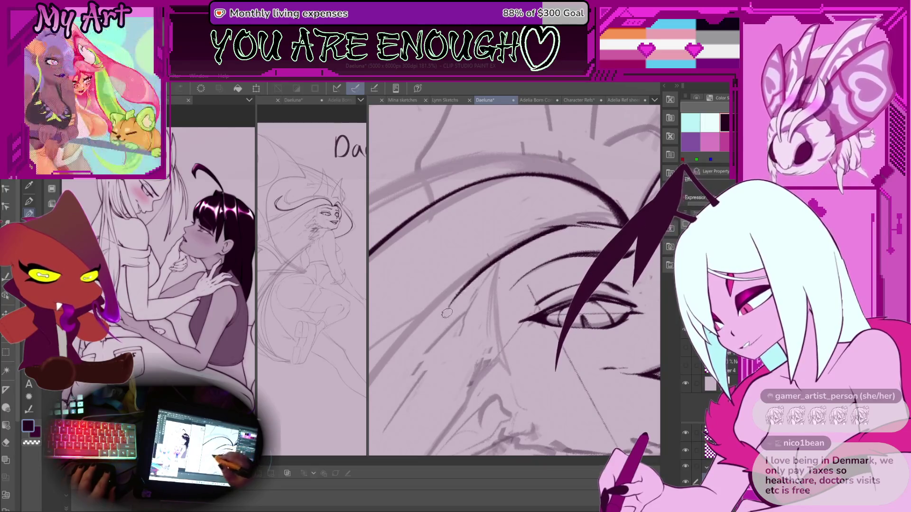
scroll(468, 334, "down", 3)
scroll(468, 334, "down", 2)
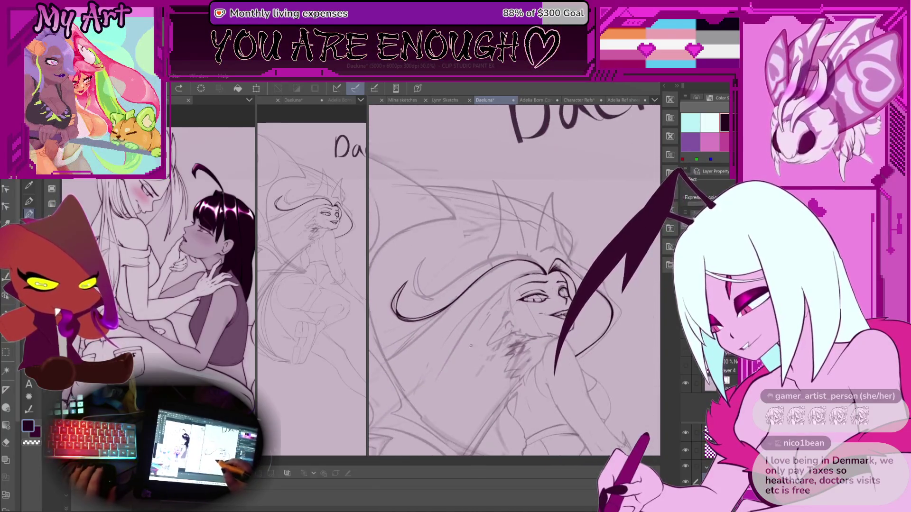
scroll(460, 347, "up", 3)
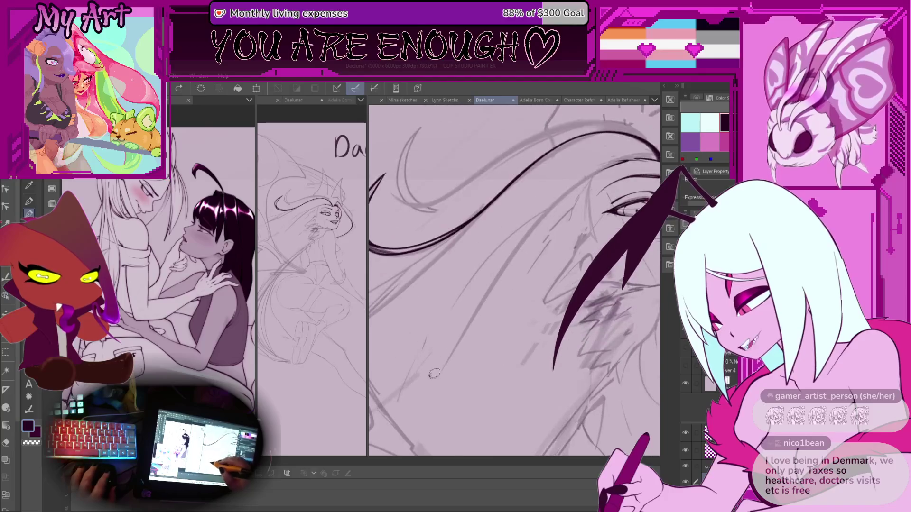
key("ctrl+z")
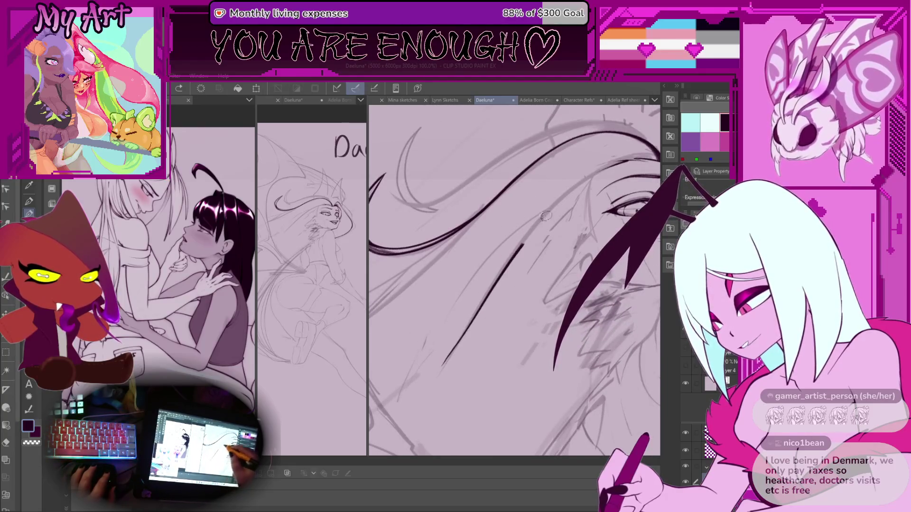
mouse_move(444, 365)
left_mouse_down()
mouse_move(524, 268)
mouse_move(554, 257)
mouse_move(490, 324)
left_mouse_up()
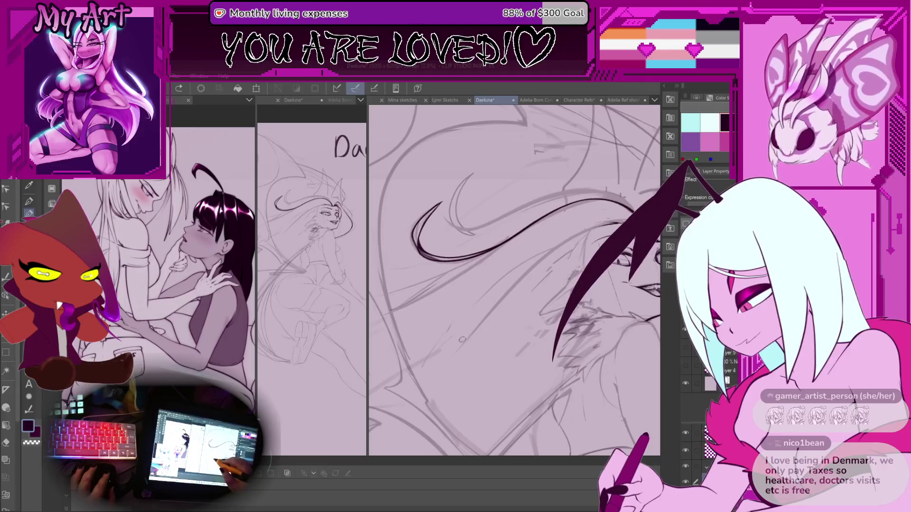
Step: Clear the last strokes, including the diagonal hair strokes, from the strand
key("ctrl+z")
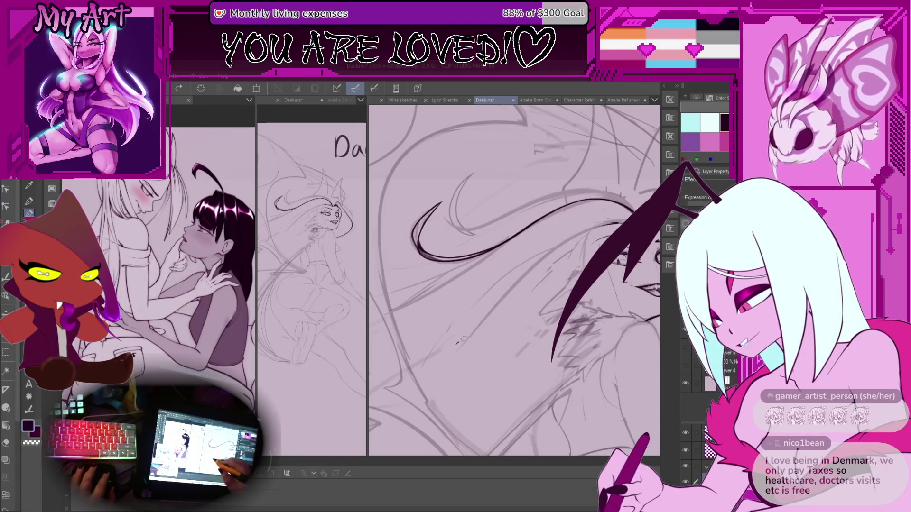
left_click_drag(457, 342, 532, 267)
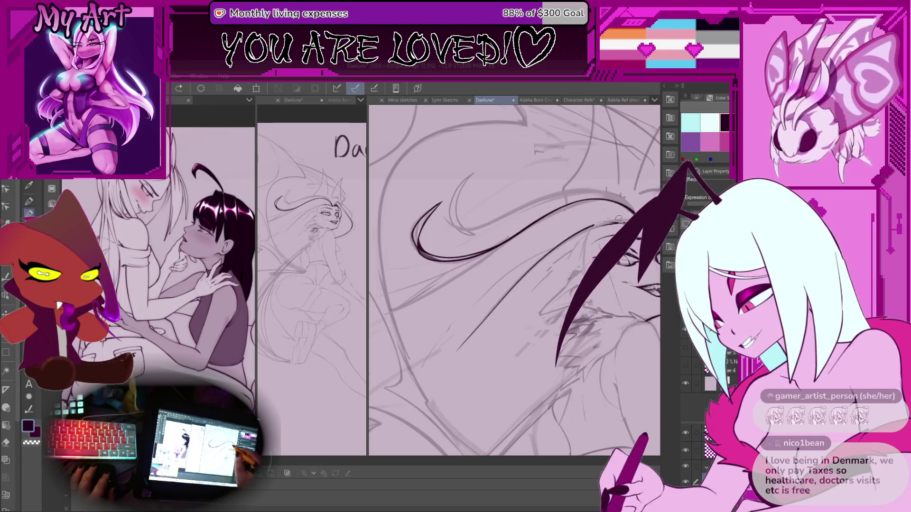
key("ctrl+z")
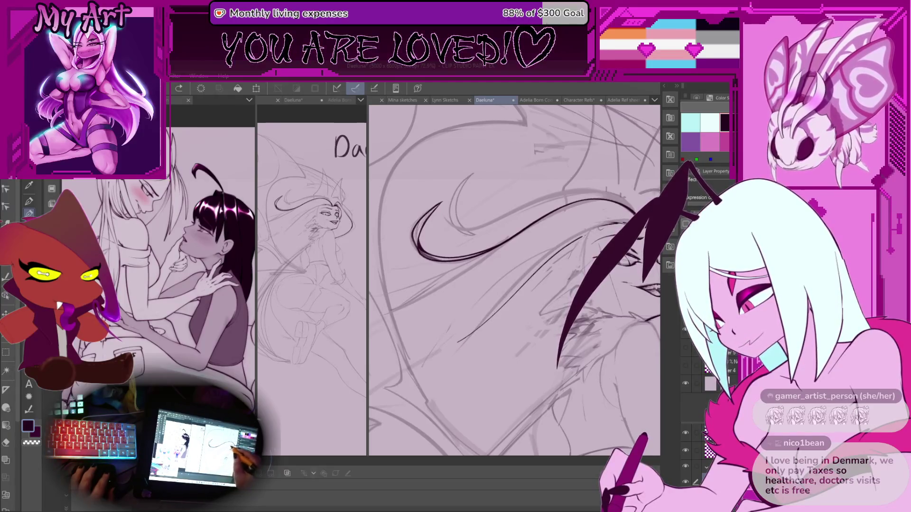
key("ctrl+z")
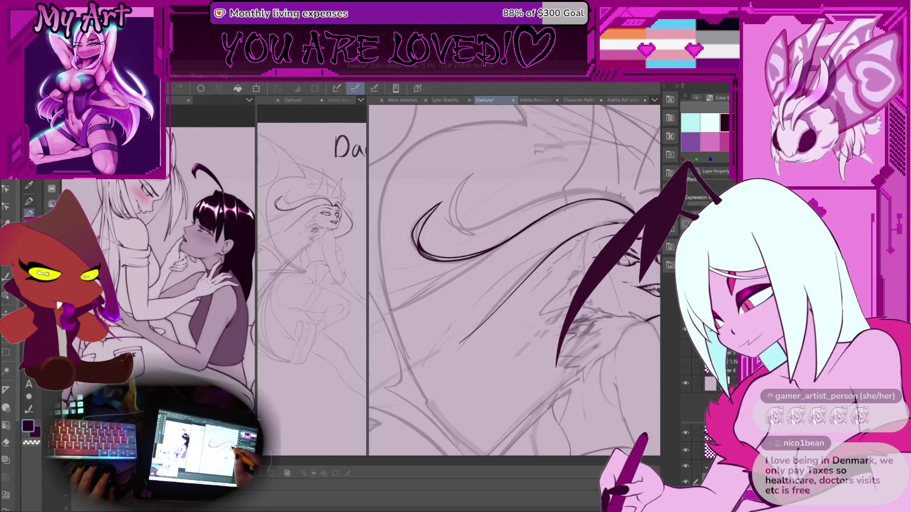
Step: Zoom in near the eye, try a hair strand stroke and remove the stray marks
scroll(506, 317, "up", 5)
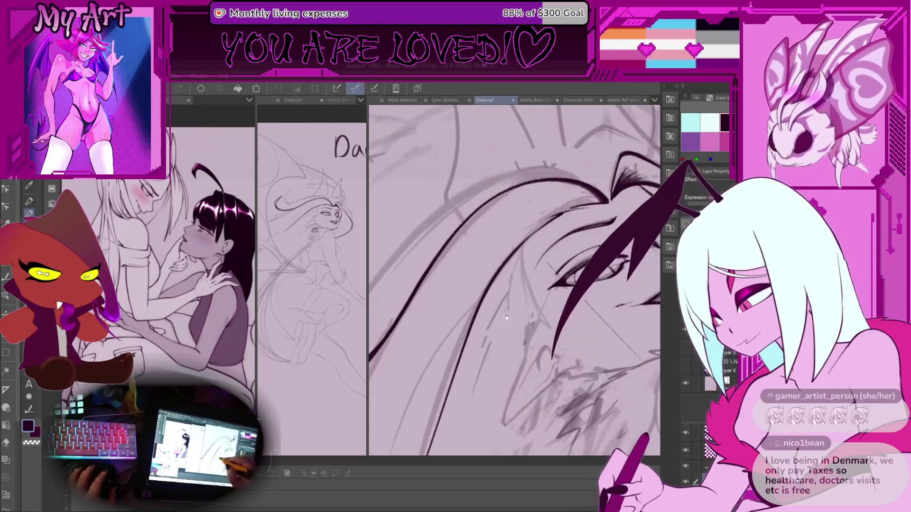
left_click_drag(506, 317, 504, 314)
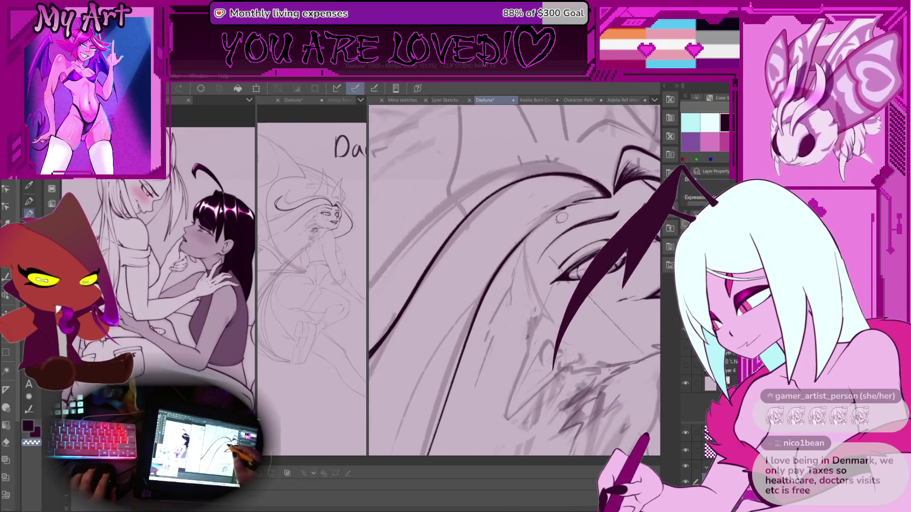
scroll(560, 218, "down", 3)
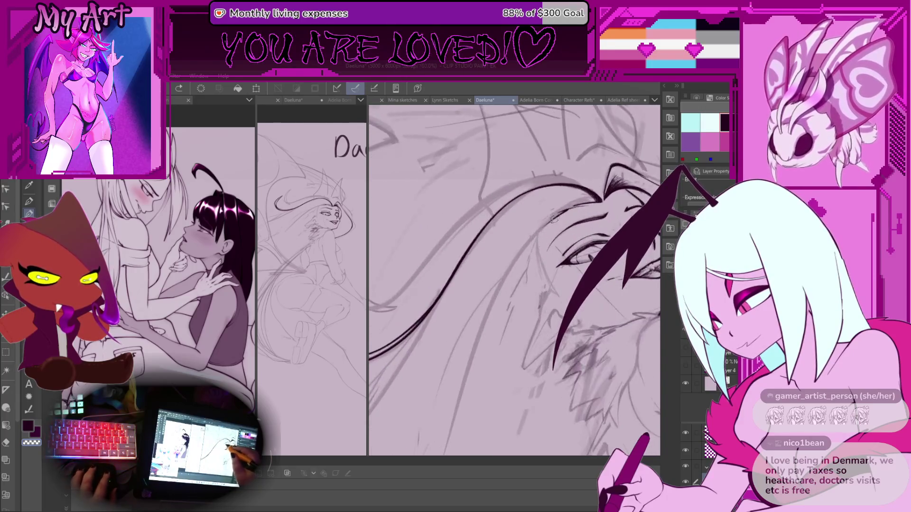
scroll(553, 218, "up", 5)
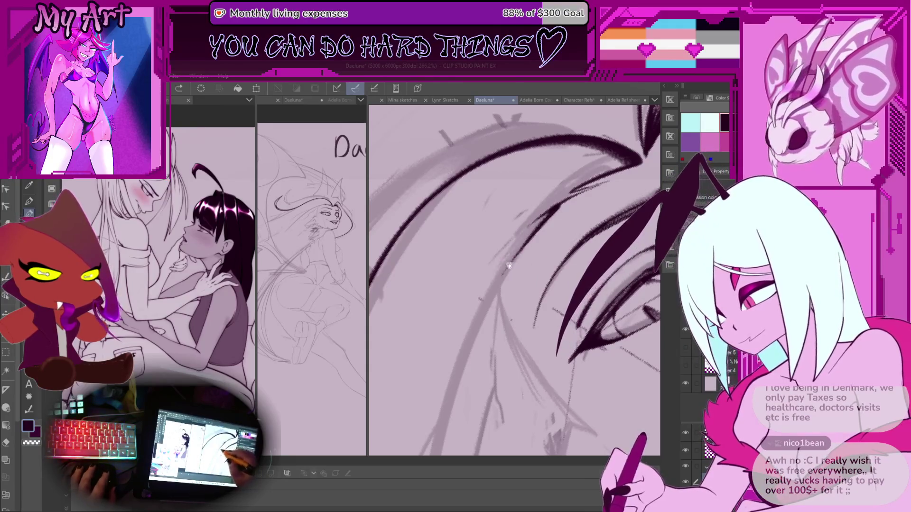
left_click_drag(508, 266, 550, 235)
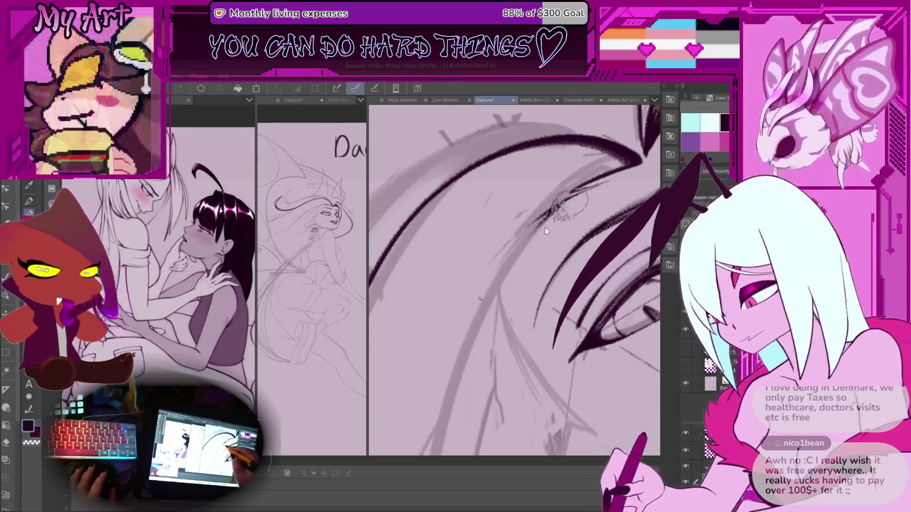
key("ctrl+z")
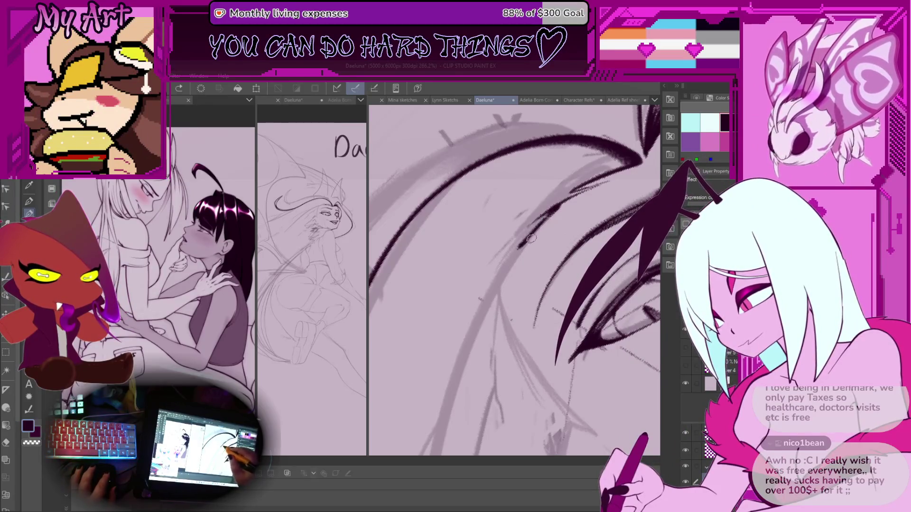
Step: Ink a hair line sweeping up toward the face, discarding the longer redraw
scroll(514, 259, "down", 5)
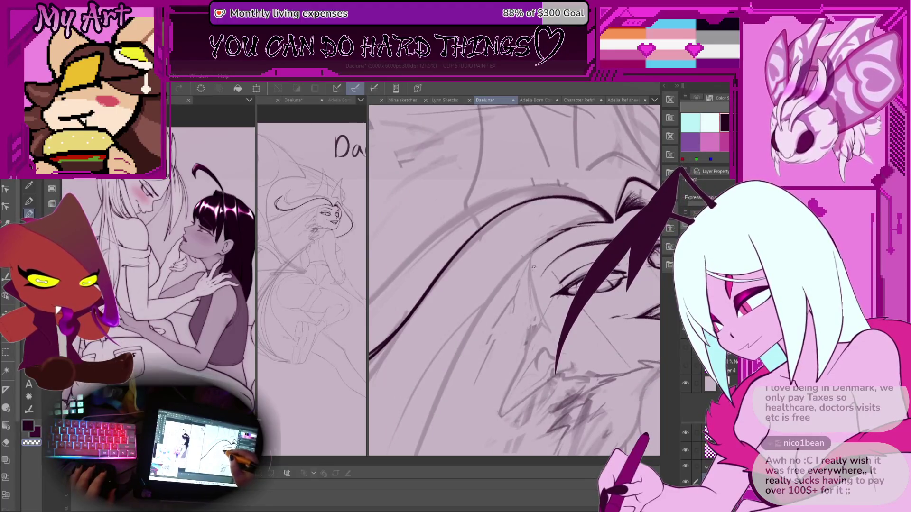
scroll(522, 270, "down", 4)
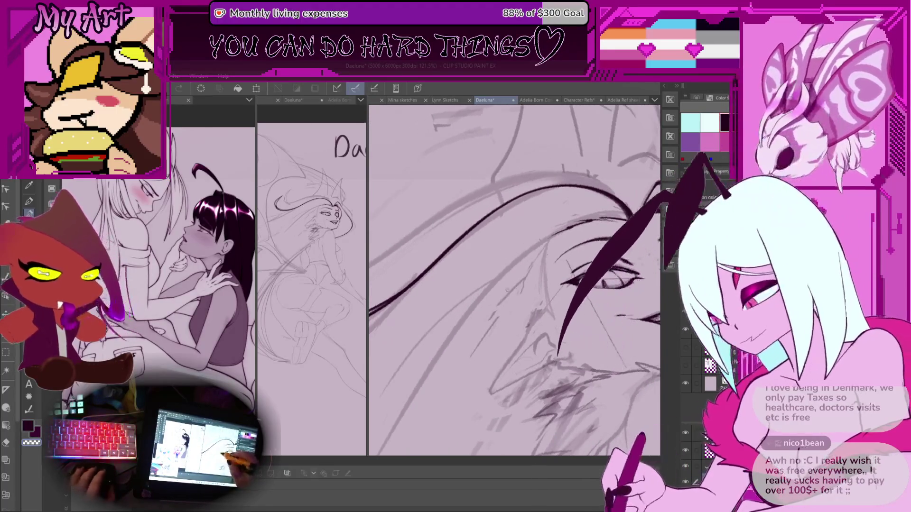
scroll(475, 313, "up", 1)
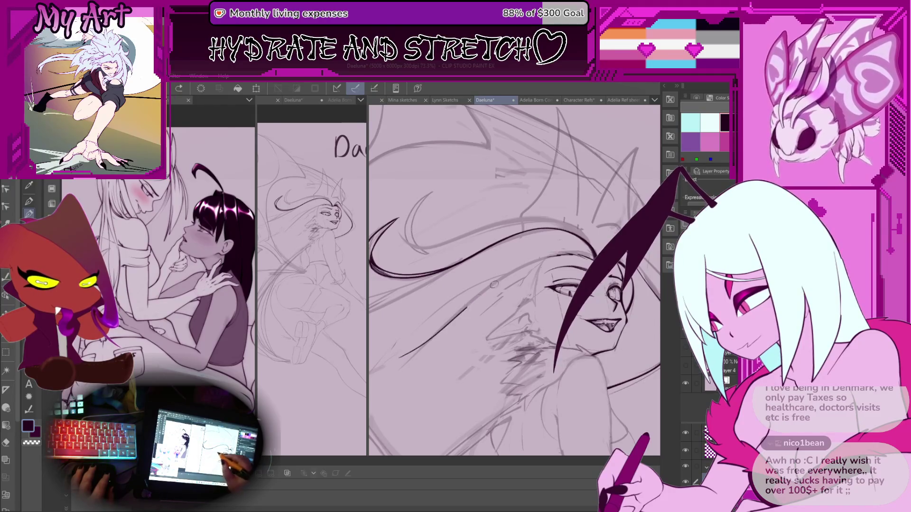
left_click_drag(439, 332, 479, 298)
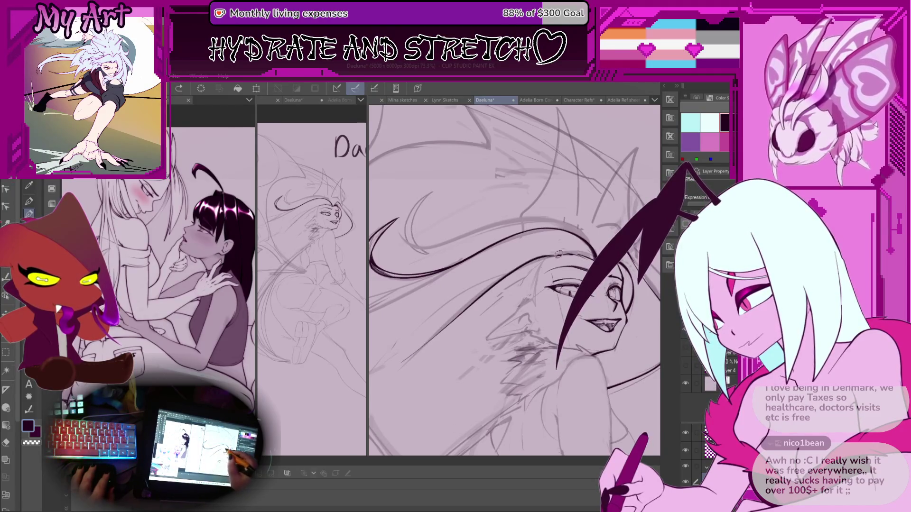
scroll(442, 334, "down", 1)
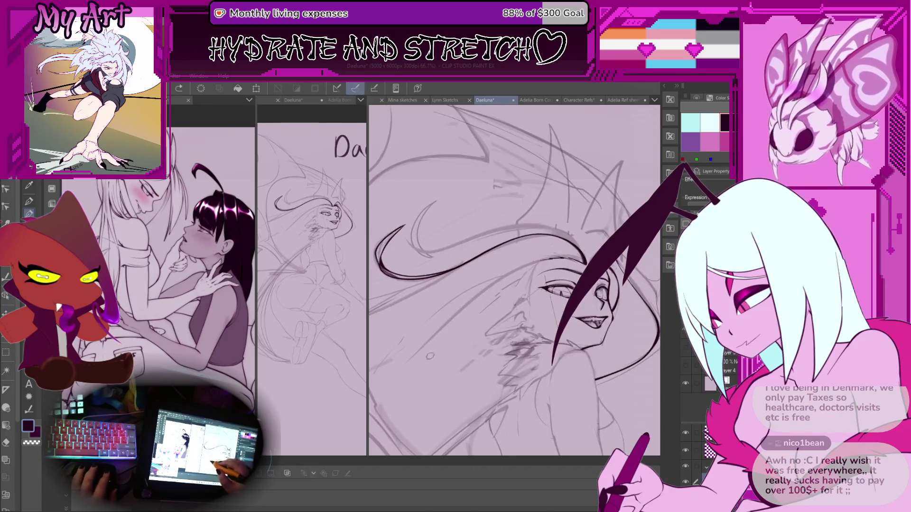
left_click_drag(430, 338, 508, 275)
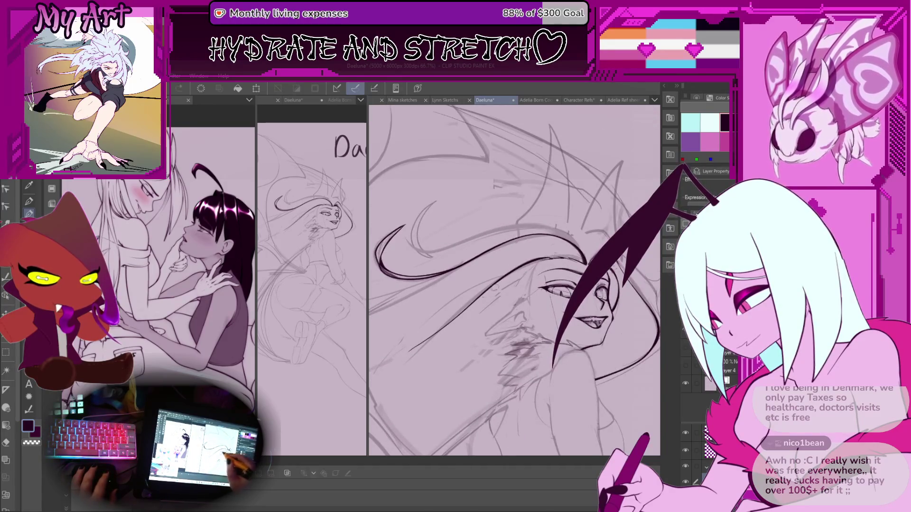
key("ctrl+z")
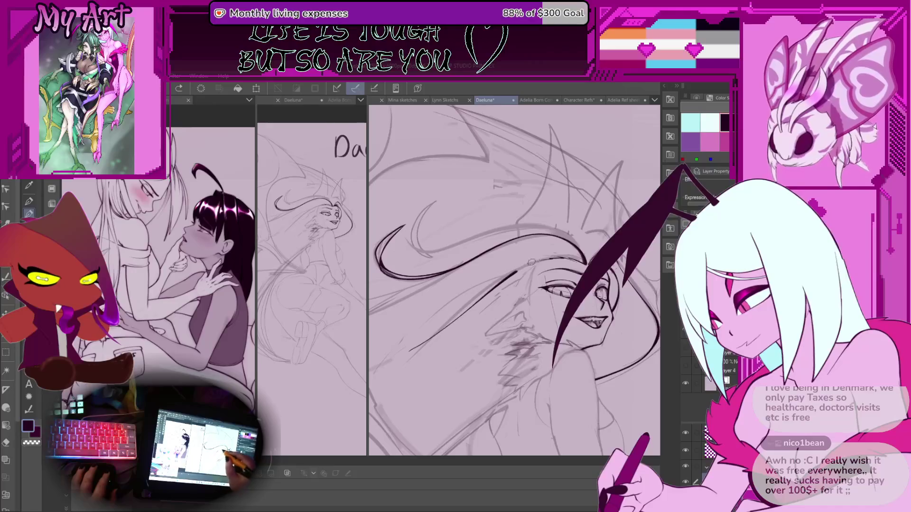
Step: Rotate the canvas slightly clockwise and thicken the hair line above the eye
scroll(531, 260, "up", 5)
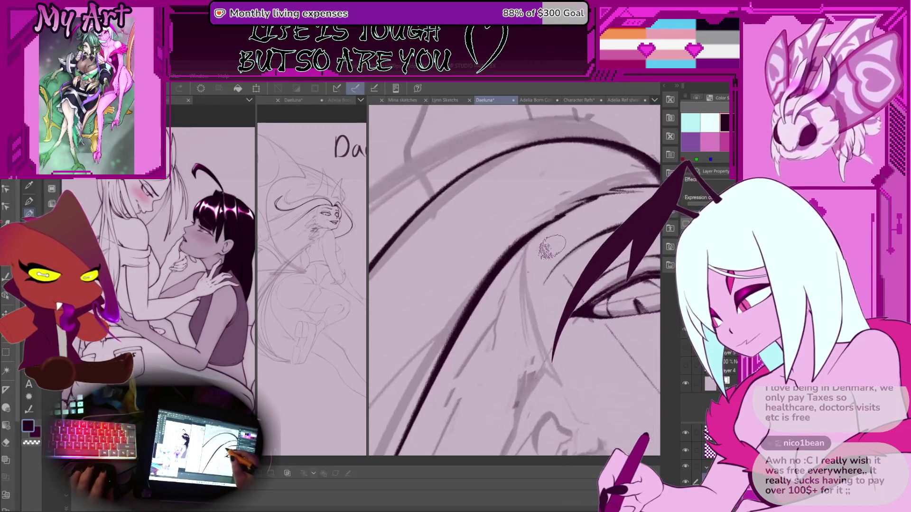
scroll(552, 245, "down", 2)
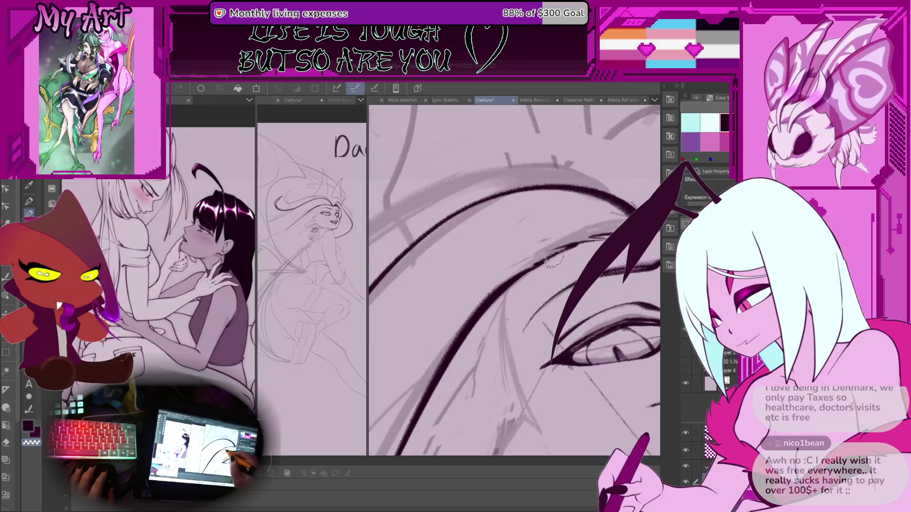
key("asciicircum")
key("asciicircum")
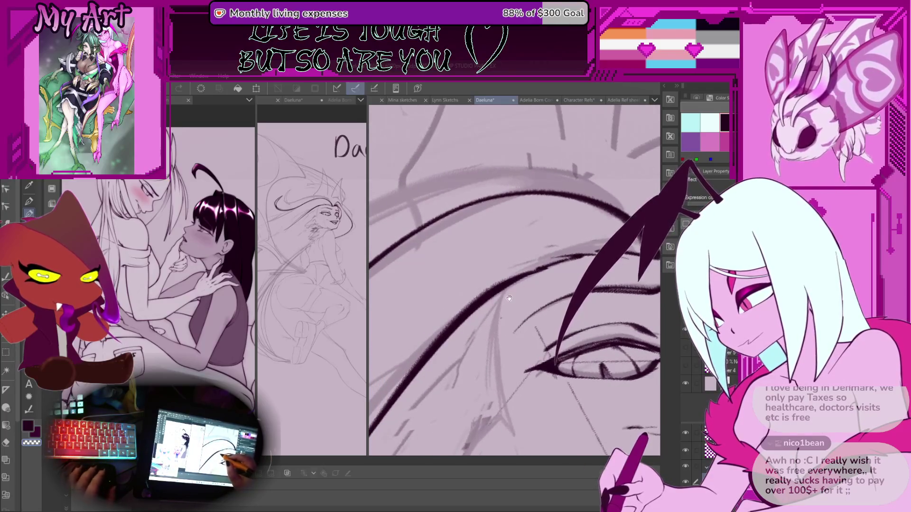
left_click_drag(504, 291, 517, 283)
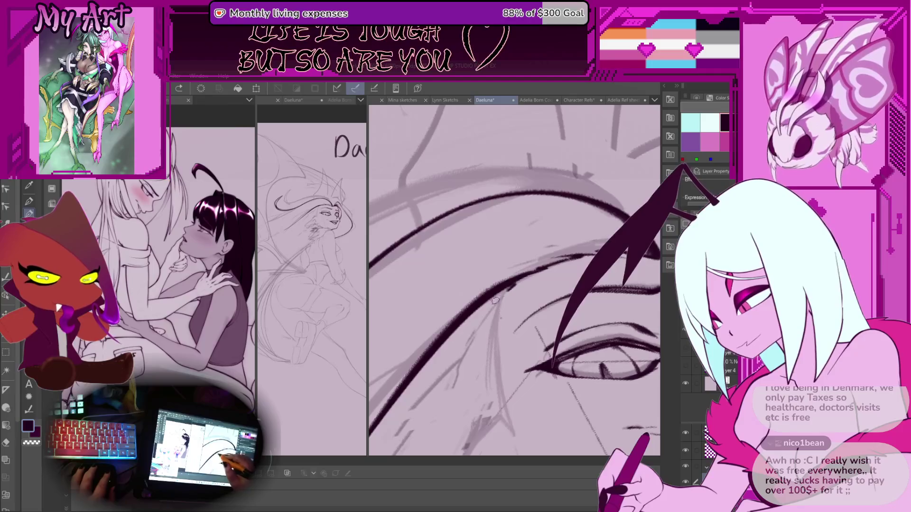
Step: Frame the strand and ink a long stroke along the hair toward the eye
scroll(476, 342, "down", 5)
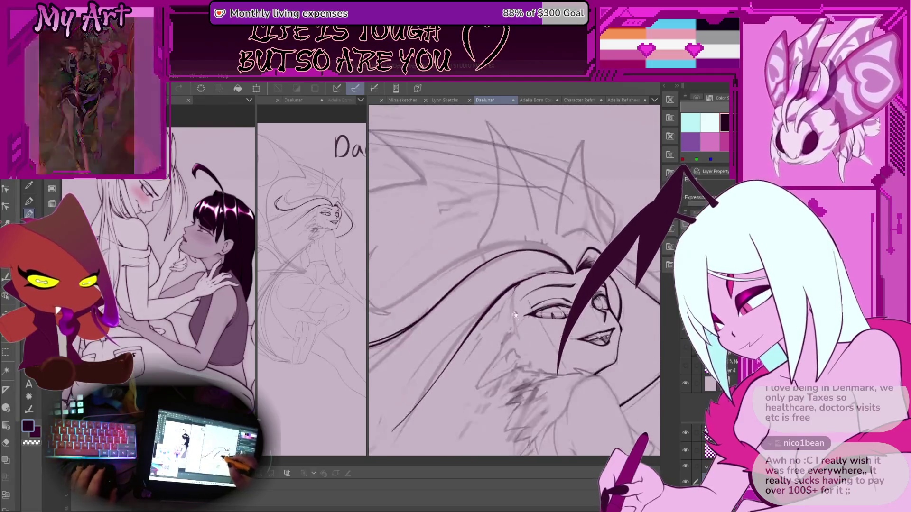
scroll(518, 271, "up", 3)
scroll(519, 280, "up", 3)
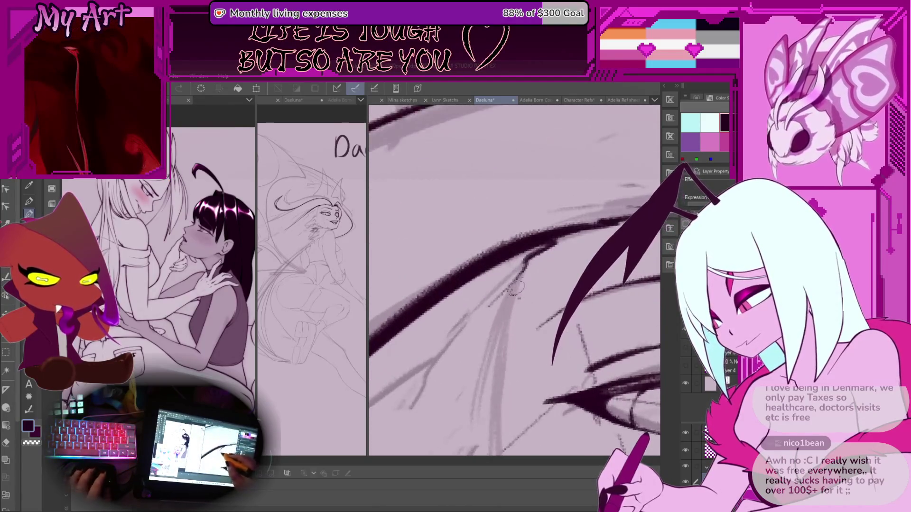
scroll(480, 323, "up", 1)
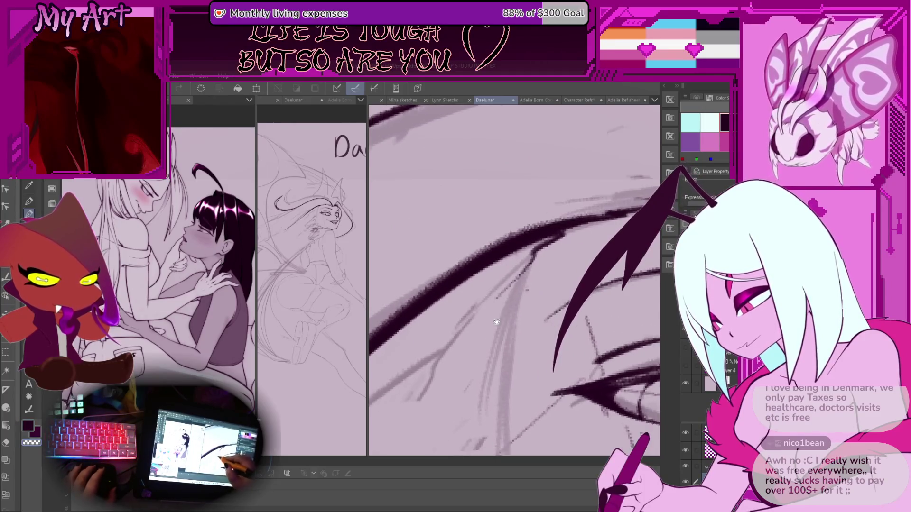
scroll(506, 273, "down", 2)
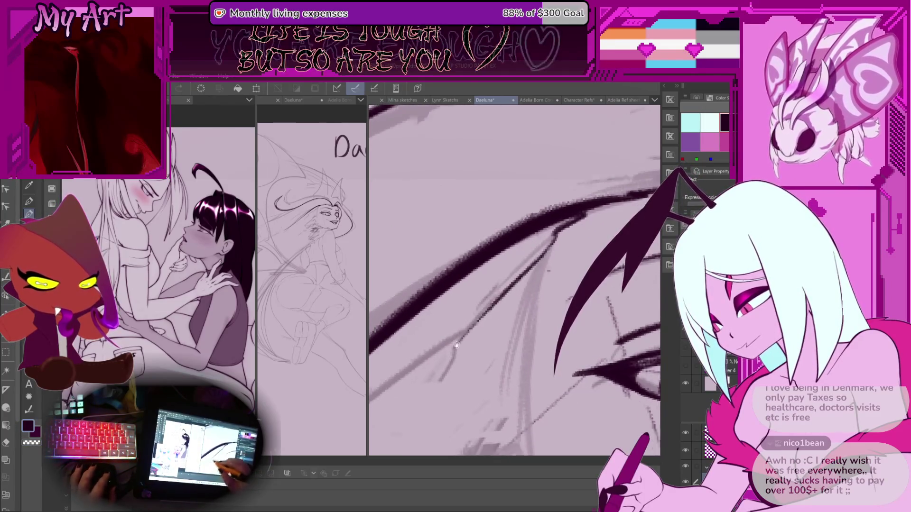
scroll(505, 272, "up", 1)
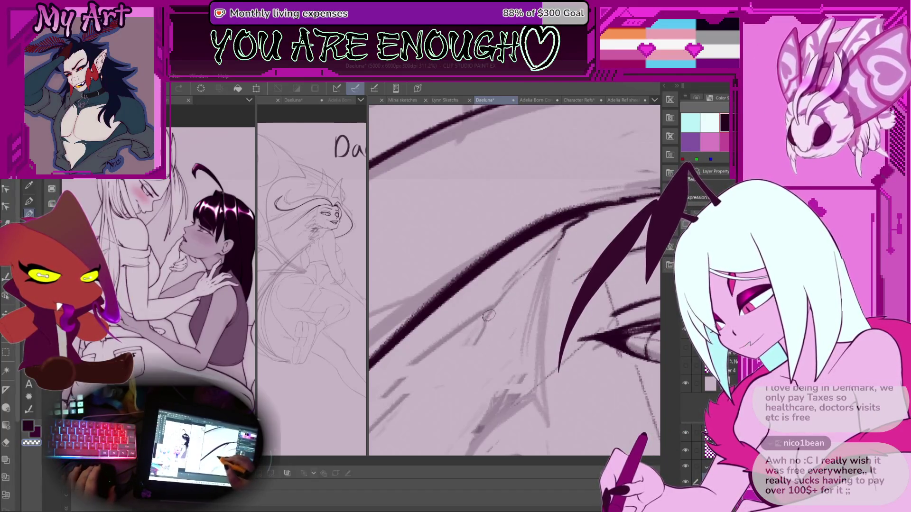
scroll(482, 316, "down", 3)
scroll(522, 274, "up", 3)
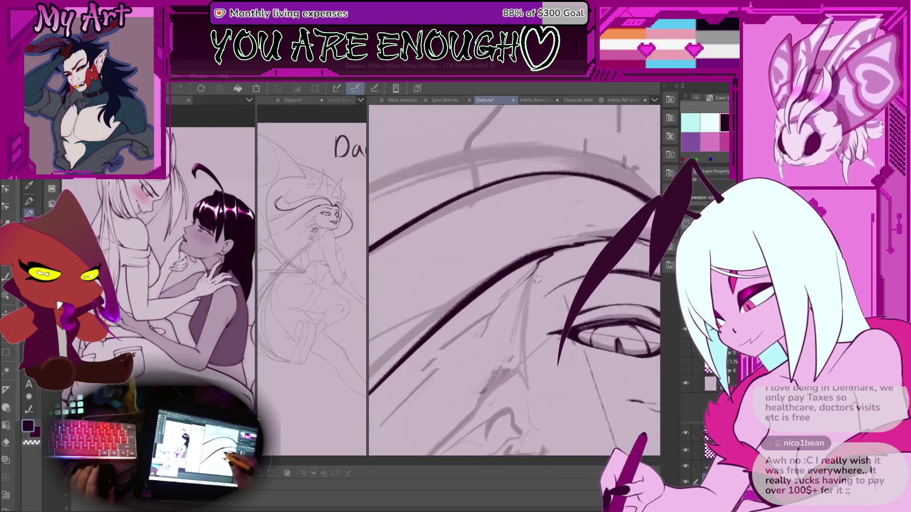
scroll(523, 274, "up", 2)
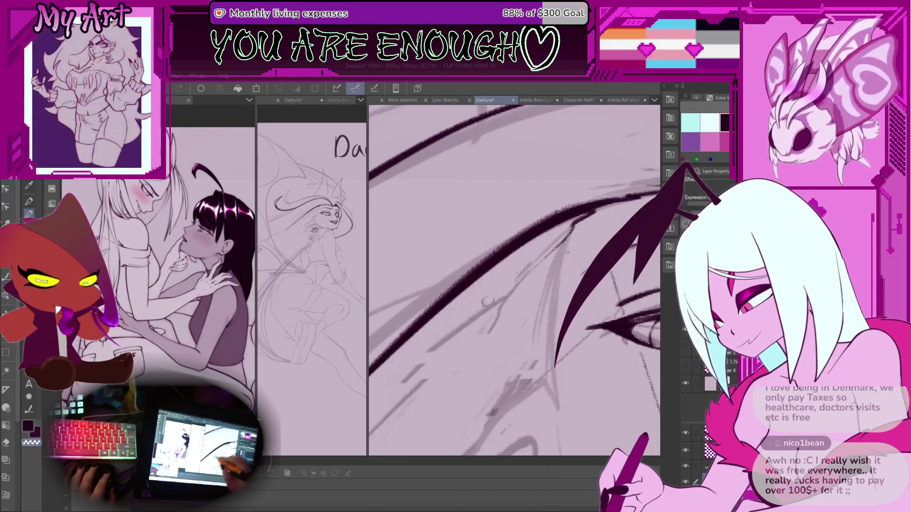
left_click_drag(421, 374, 545, 254)
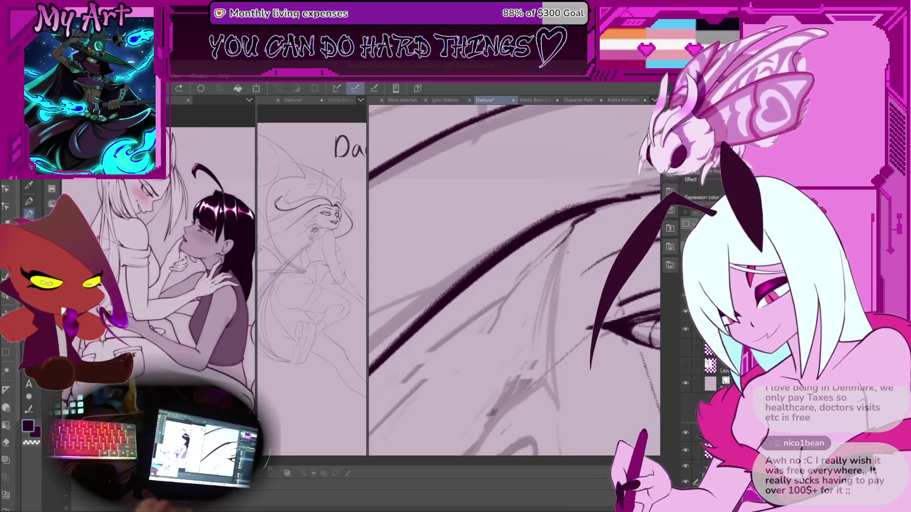
Step: Ink a short diagonal line and darker hatch strokes in the hair strands
scroll(523, 310, "down", 5)
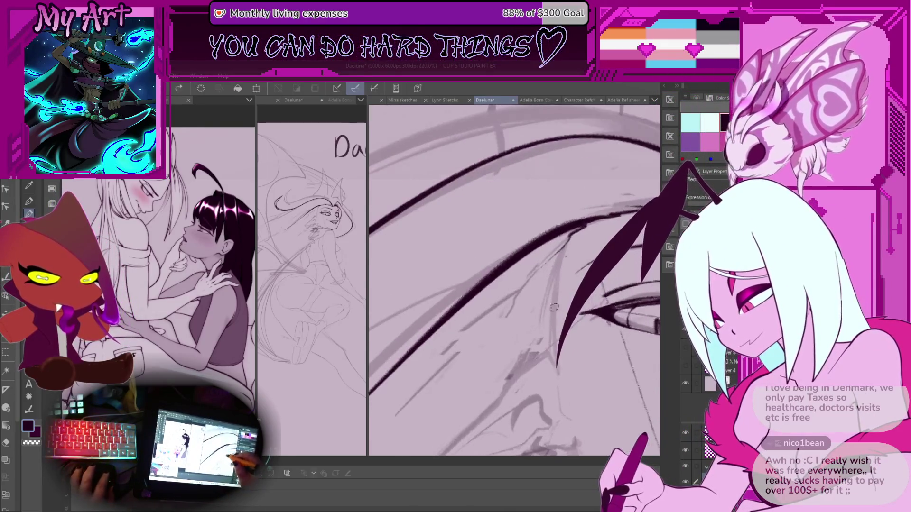
scroll(523, 310, "up", 5)
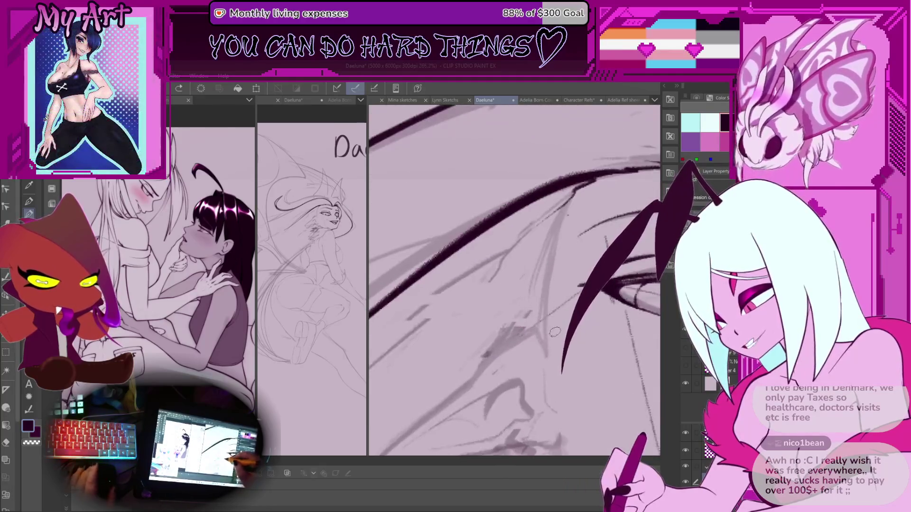
scroll(489, 342, "down", 1)
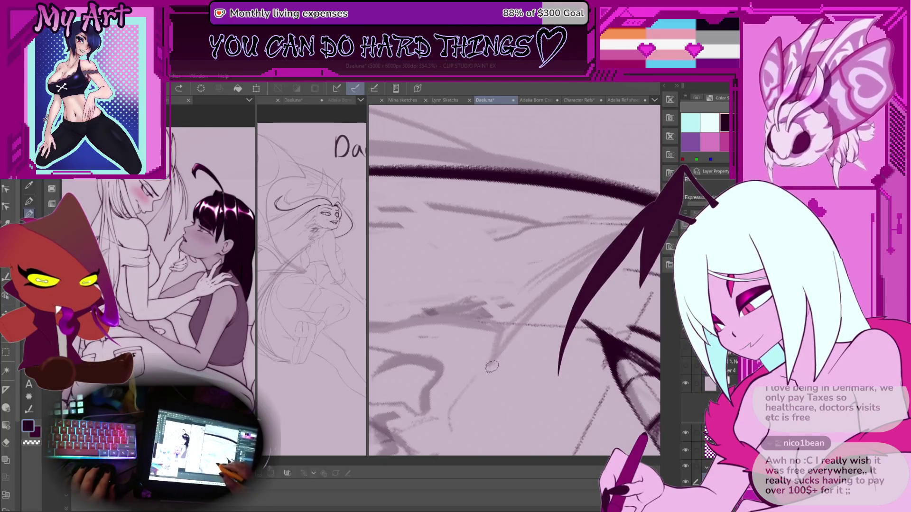
left_click_drag(492, 366, 517, 332)
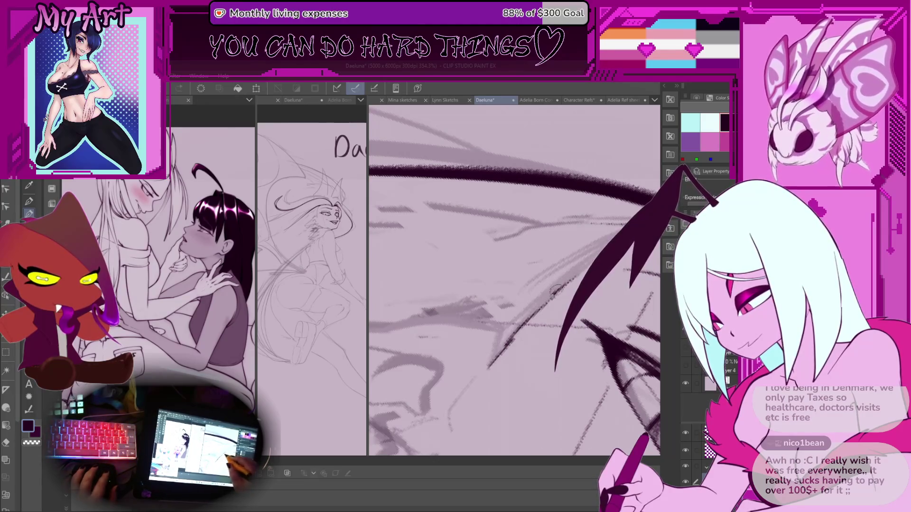
scroll(557, 289, "down", 4)
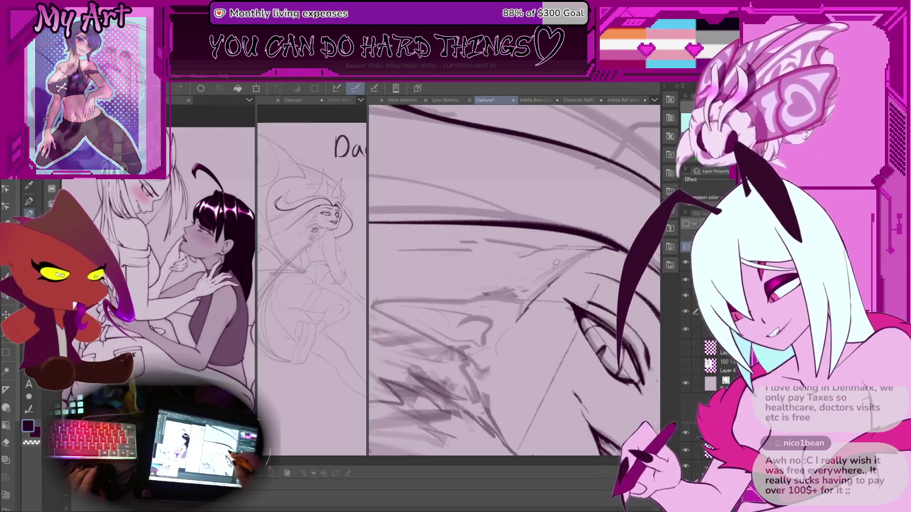
scroll(557, 262, "up", 5)
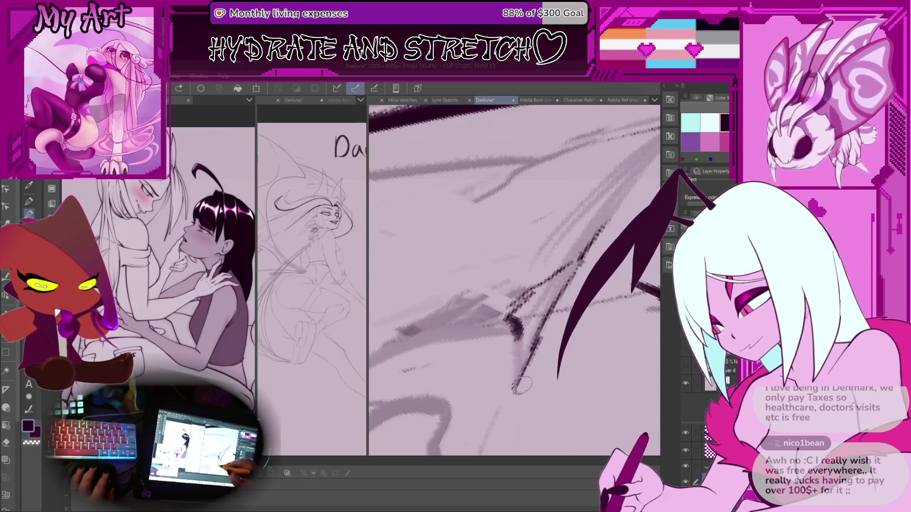
mouse_move(523, 378)
left_mouse_down()
mouse_move(518, 322)
mouse_move(519, 389)
mouse_move(535, 332)
left_mouse_up()
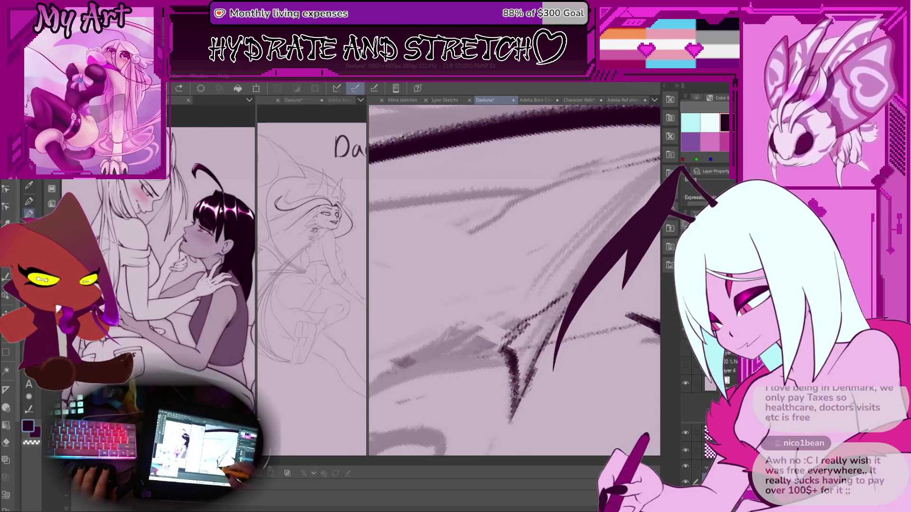
left_click_drag(519, 390, 555, 308)
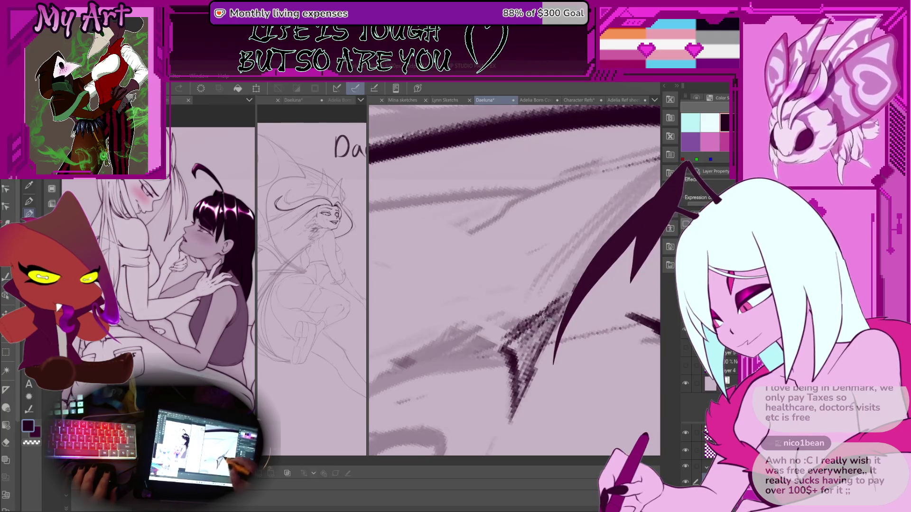
Step: Pan toward the hatched point and try two nose strokes, undoing both
scroll(518, 335, "down", 2)
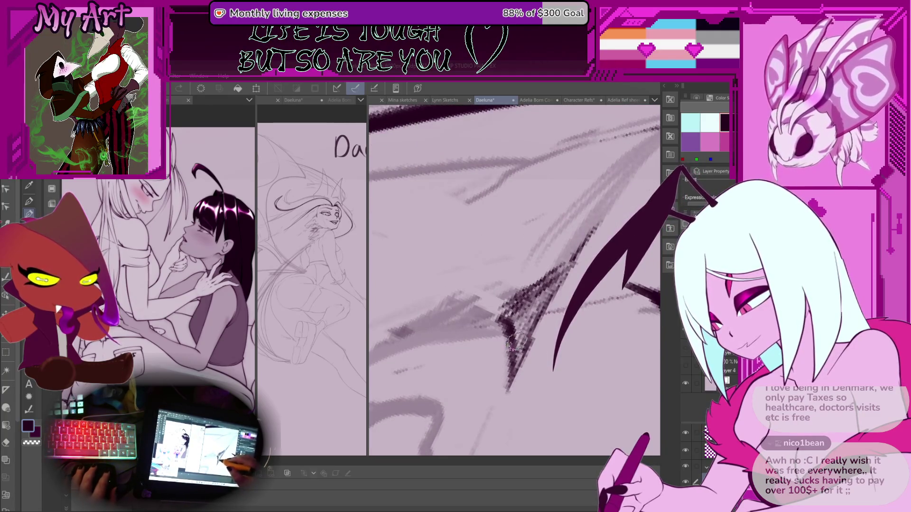
mouse_move(510, 331)
left_mouse_down()
mouse_move(532, 255)
mouse_move(569, 211)
mouse_move(565, 230)
left_mouse_up()
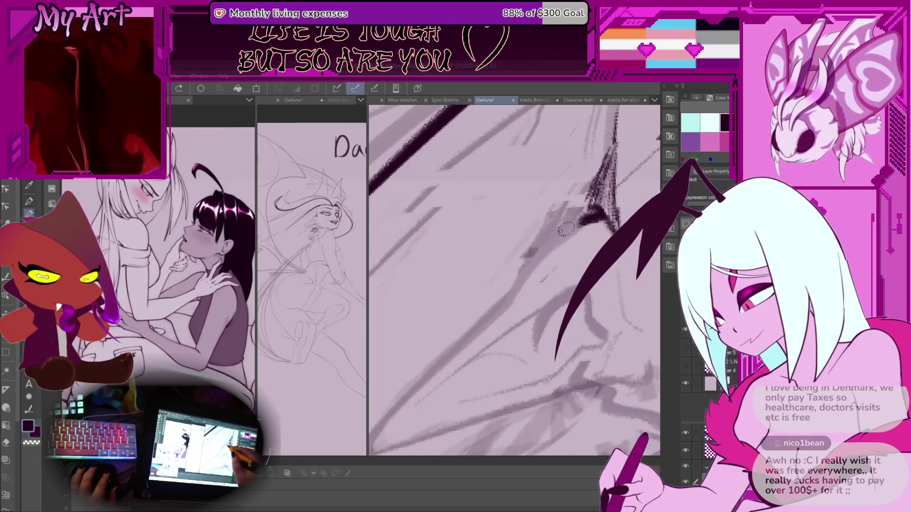
mouse_move(508, 298)
left_mouse_down()
mouse_move(437, 361)
mouse_move(469, 315)
left_mouse_up()
key("ctrl+z")
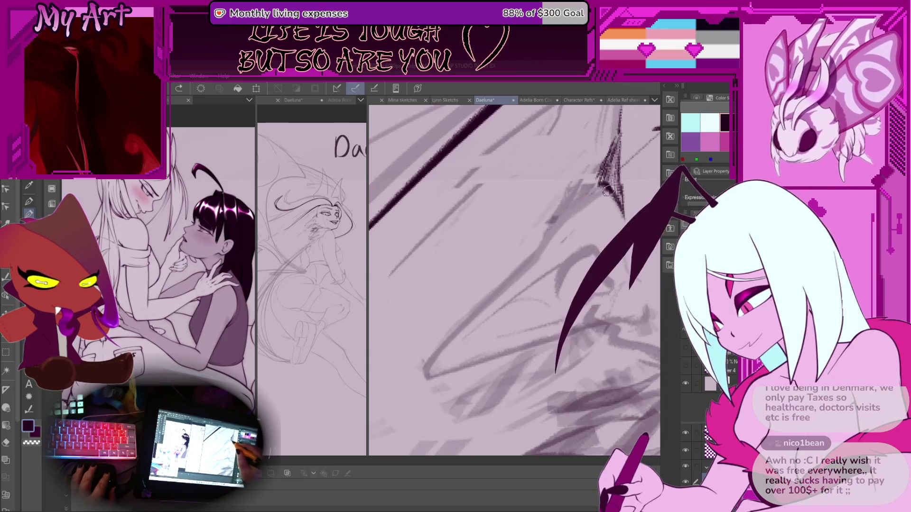
left_click_drag(606, 190, 554, 179)
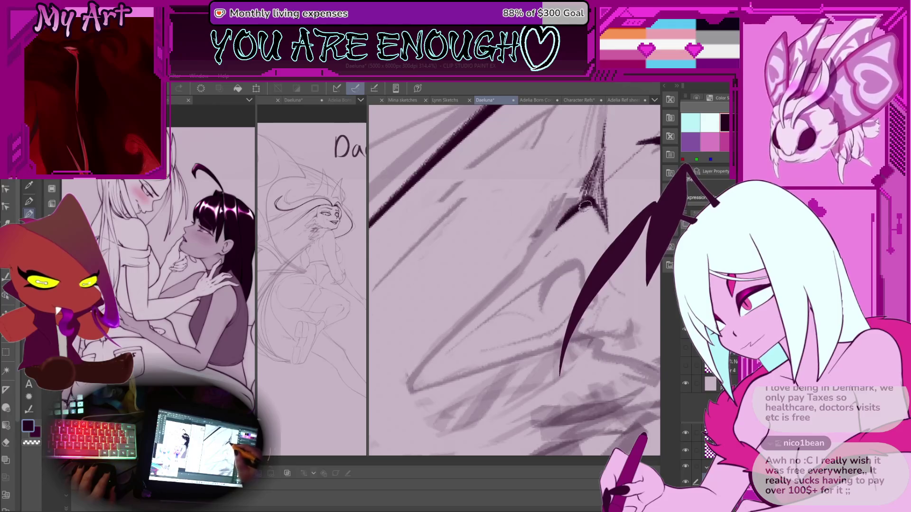
left_click_drag(541, 245, 433, 365)
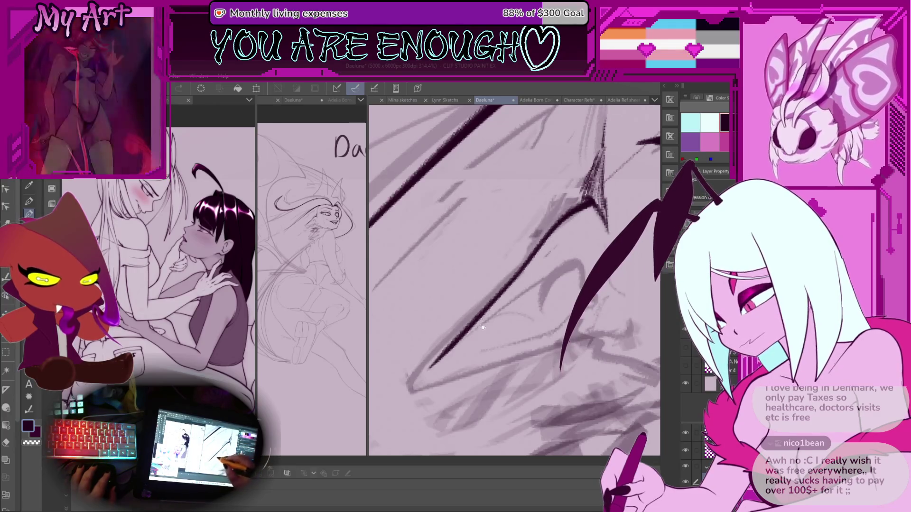
key("ctrl+z")
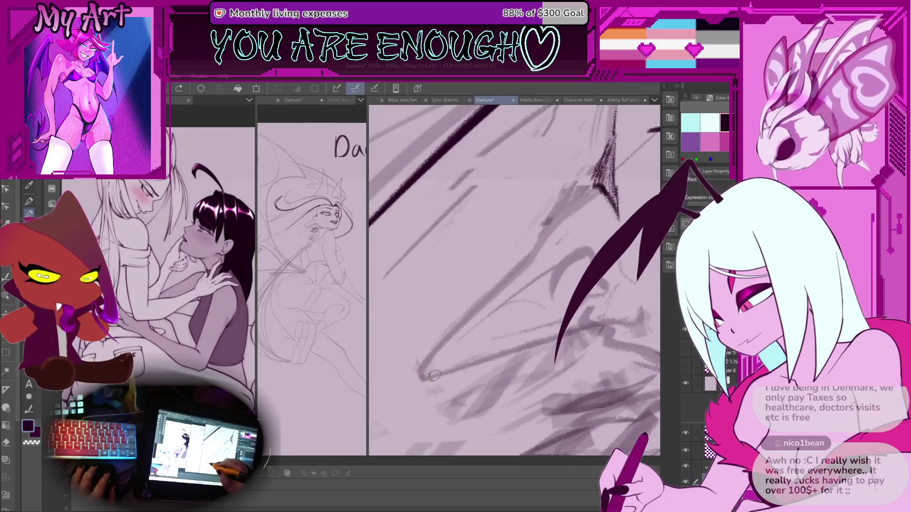
key("ctrl+z")
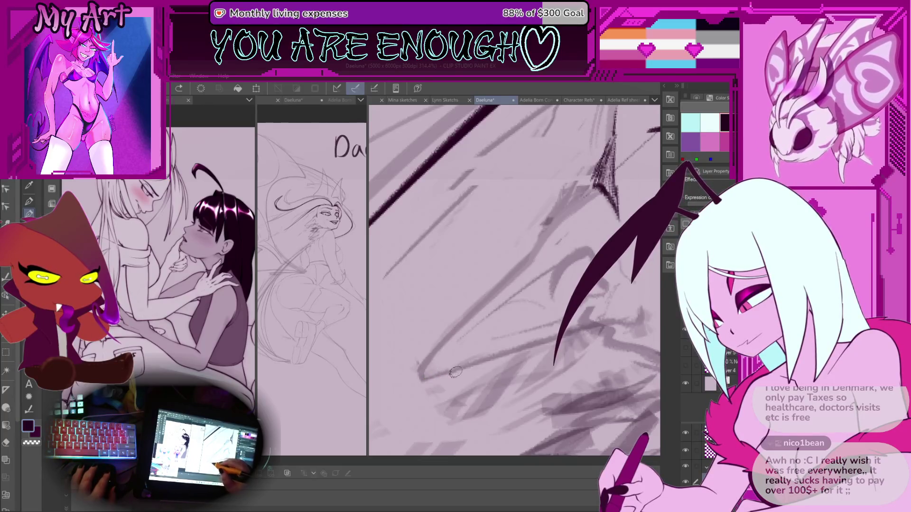
Step: Reposition the view and ink the nose line down-left from the hatched point
left_click_drag(457, 375, 444, 367)
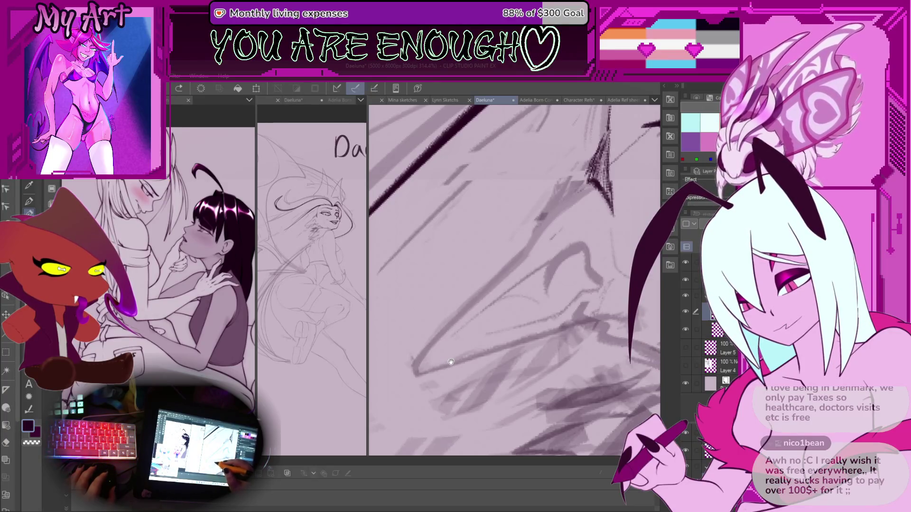
left_click_drag(450, 362, 459, 367)
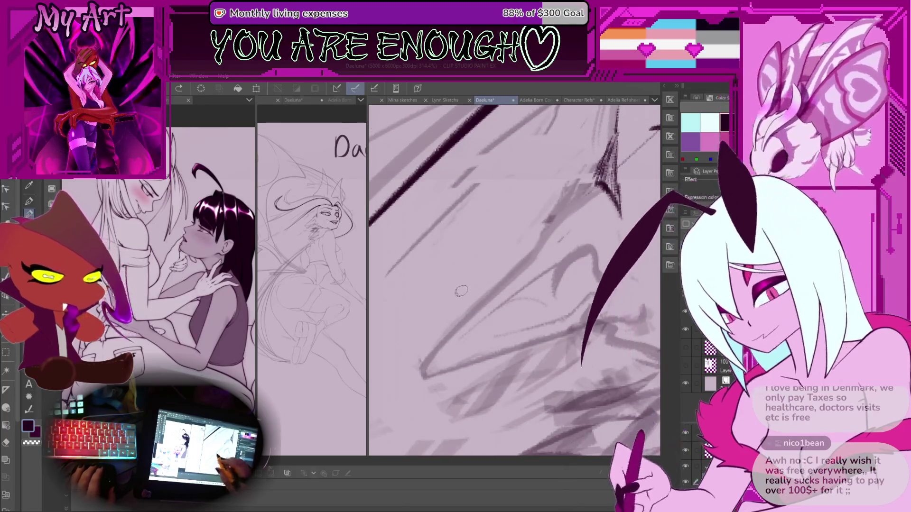
left_click_drag(494, 318, 478, 320)
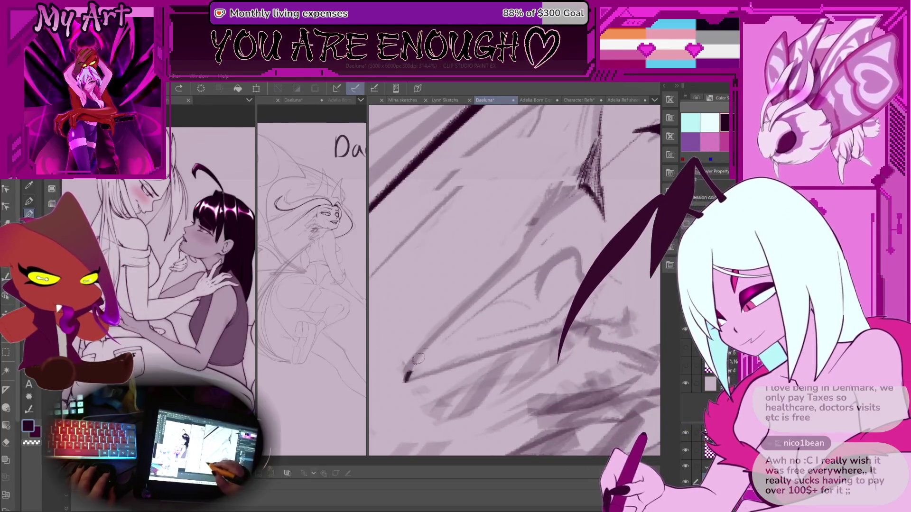
left_click_drag(407, 376, 444, 326)
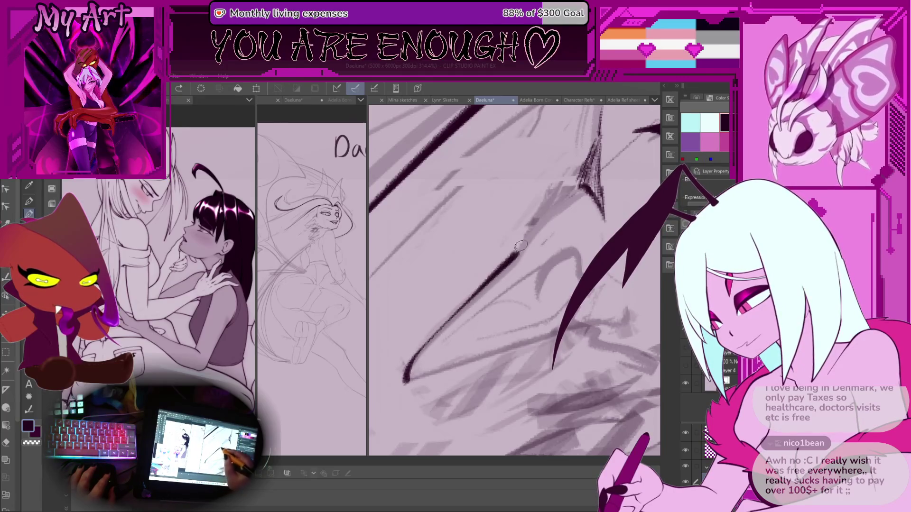
left_click_drag(521, 245, 560, 200)
key("ctrl+z")
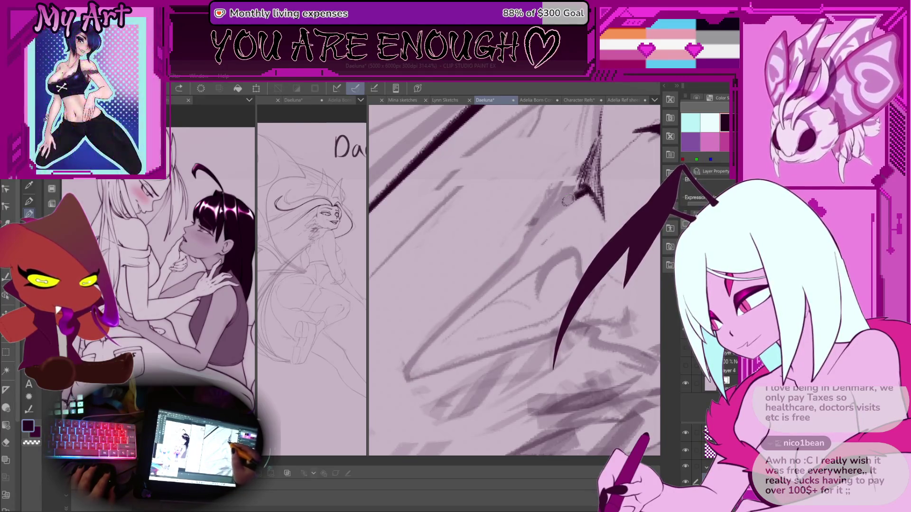
left_click_drag(534, 237, 452, 322)
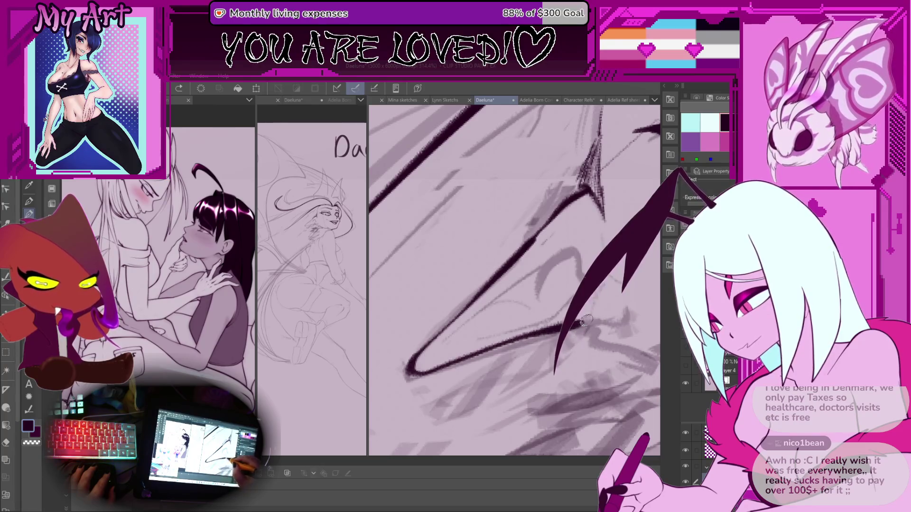
mouse_move(618, 274)
left_mouse_down()
mouse_move(539, 311)
mouse_move(507, 348)
left_mouse_up()
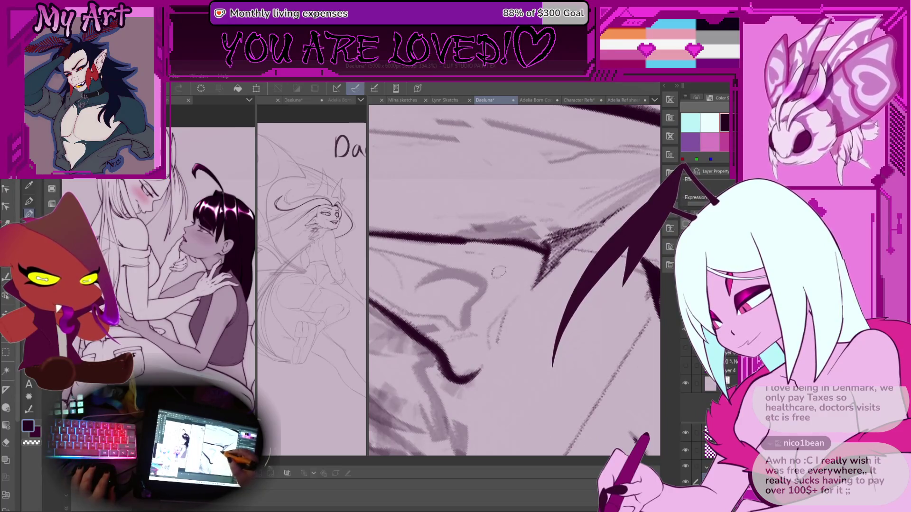
Step: Add a thin guide line and a thick angled stroke at the nose, then lasso the nose lines
left_click_drag(498, 271, 491, 283)
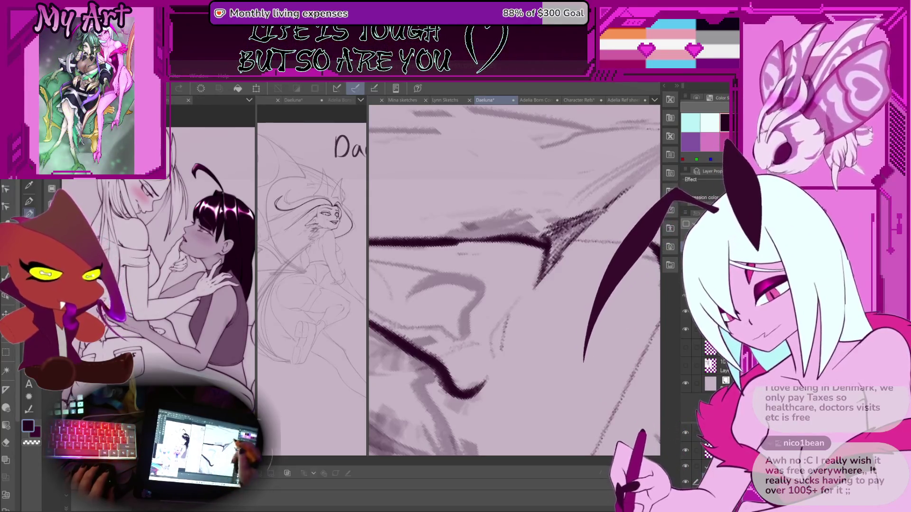
key("ctrl+plus")
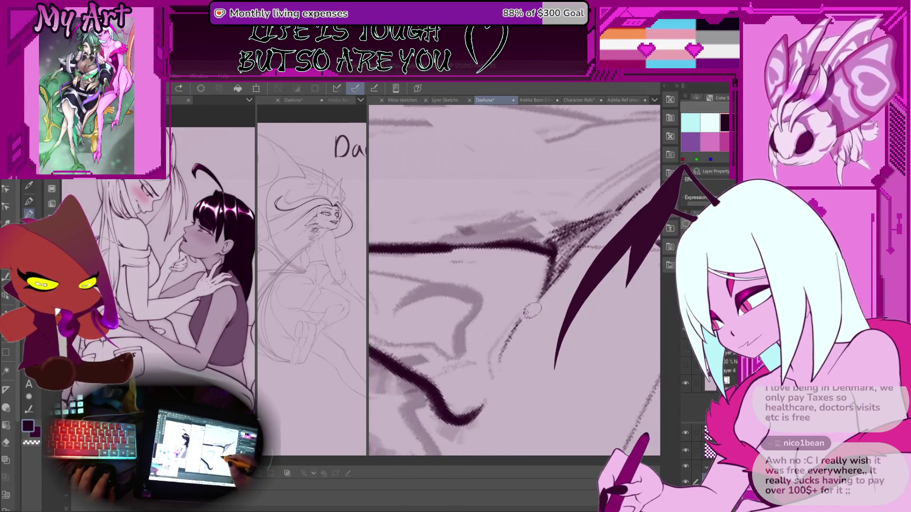
left_click_drag(521, 327, 496, 364)
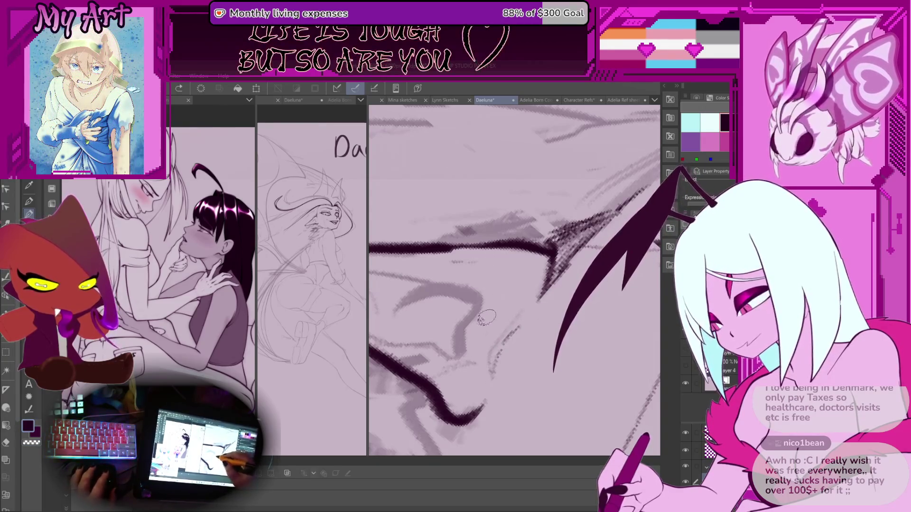
mouse_move(481, 320)
left_mouse_down()
mouse_move(501, 267)
mouse_move(484, 266)
mouse_move(524, 277)
left_mouse_up()
scroll(525, 280, "down", 5)
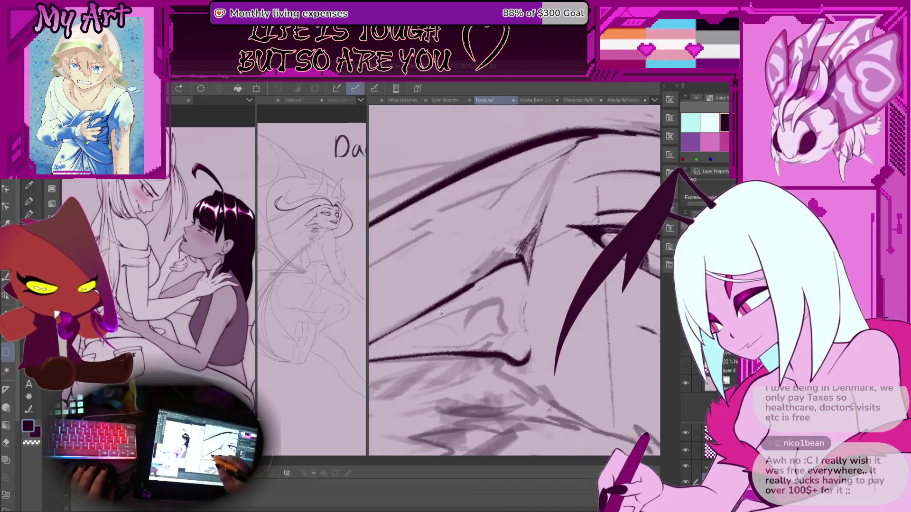
left_click_drag(517, 331, 502, 285)
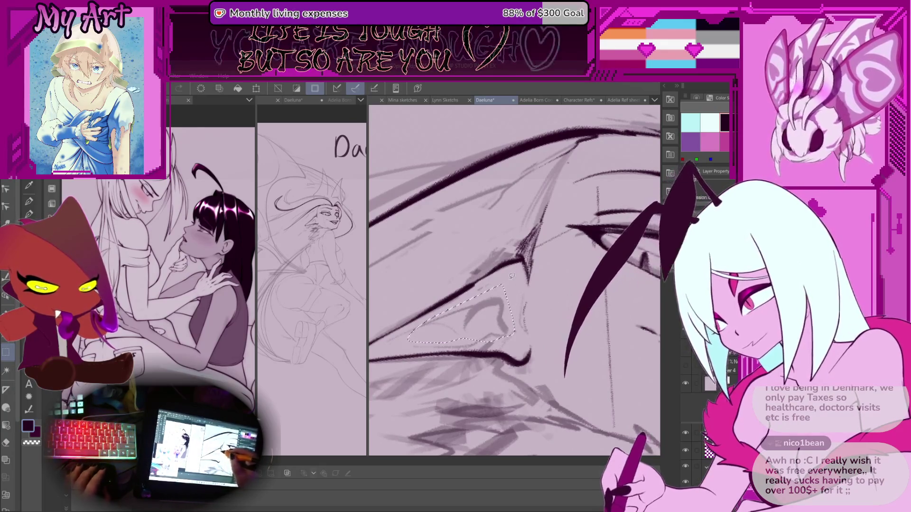
Step: Transform the lassoed nose lines, widening the right side and skewing the lower corner inward
key("ctrl+t")
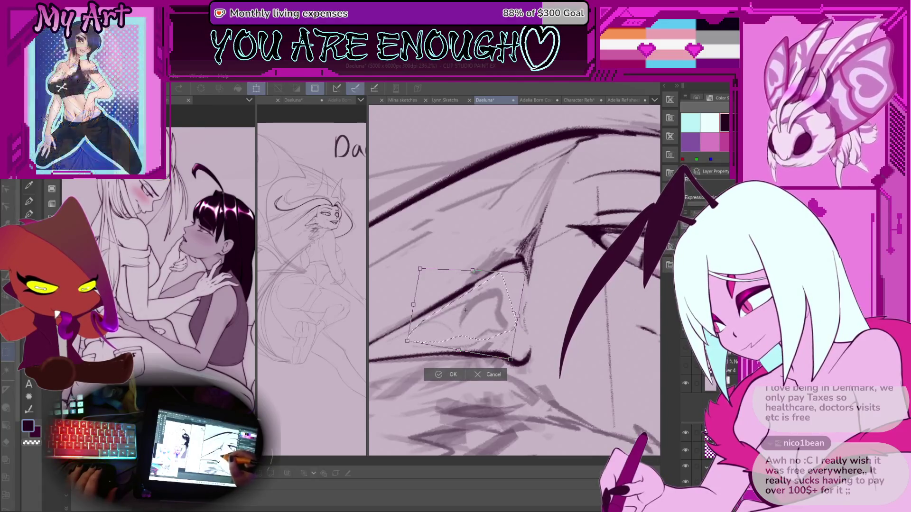
left_click_drag(534, 277, 542, 278)
left_click_drag(521, 363, 506, 364)
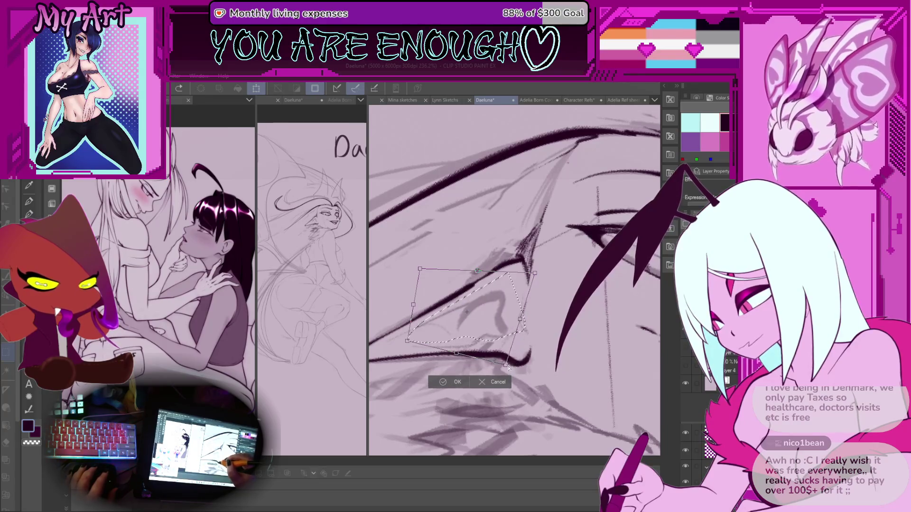
left_click_drag(534, 274, 545, 269)
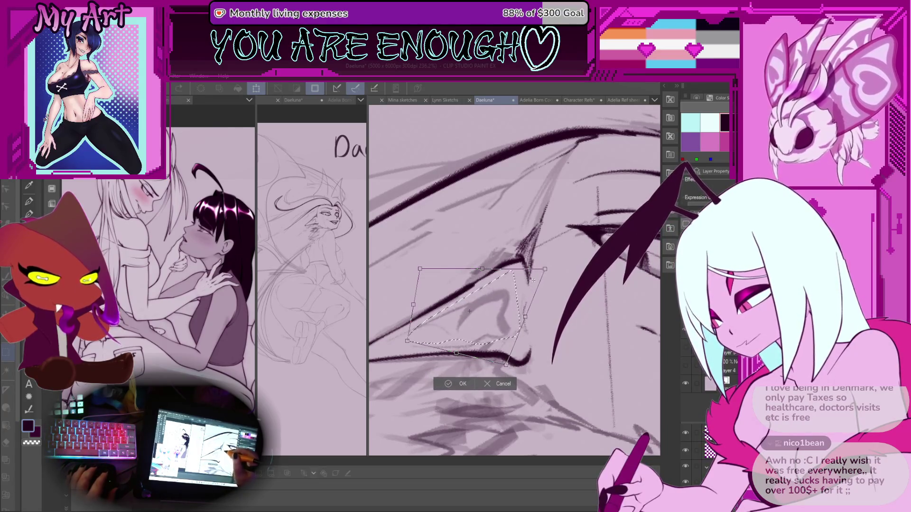
left_click(462, 384)
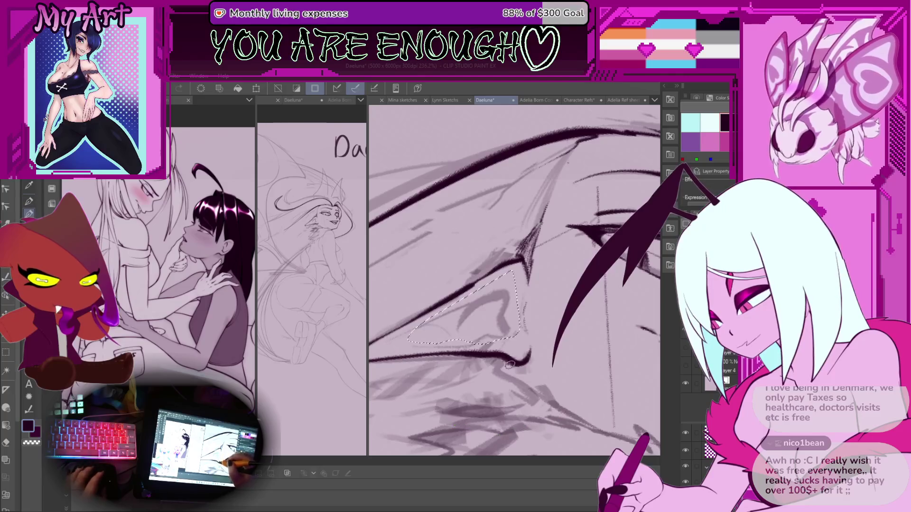
scroll(514, 280, "up", 4)
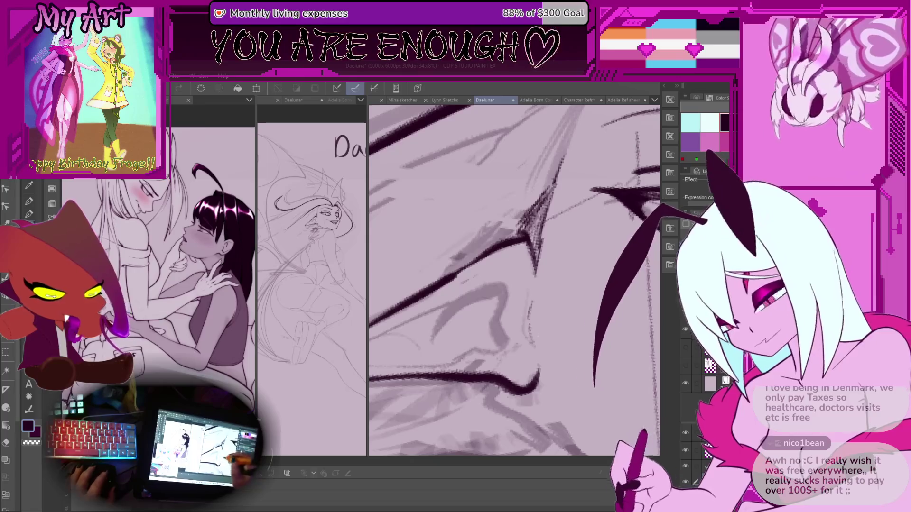
Step: Bring the nose and eye into view and ink a short line and mark beside the nose
scroll(515, 280, "up", 1)
scroll(530, 381, "up", 1)
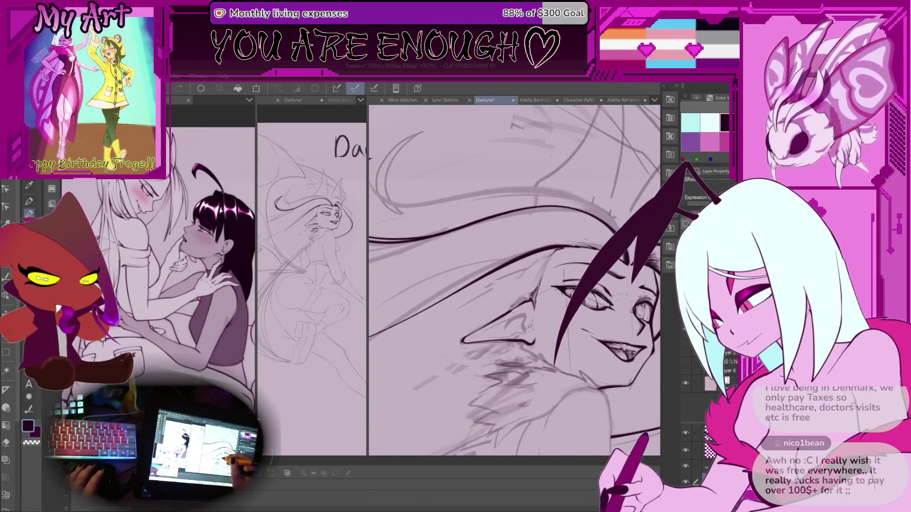
scroll(530, 381, "up", 1)
mouse_move(526, 439)
left_mouse_down()
mouse_move(507, 383)
mouse_move(479, 346)
mouse_move(494, 316)
mouse_move(483, 284)
mouse_move(498, 267)
left_mouse_up()
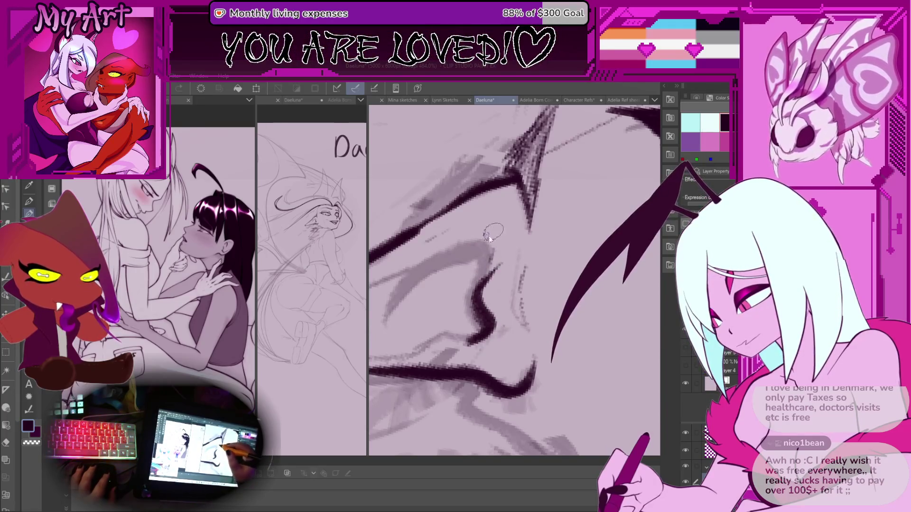
scroll(546, 232, "down", 3)
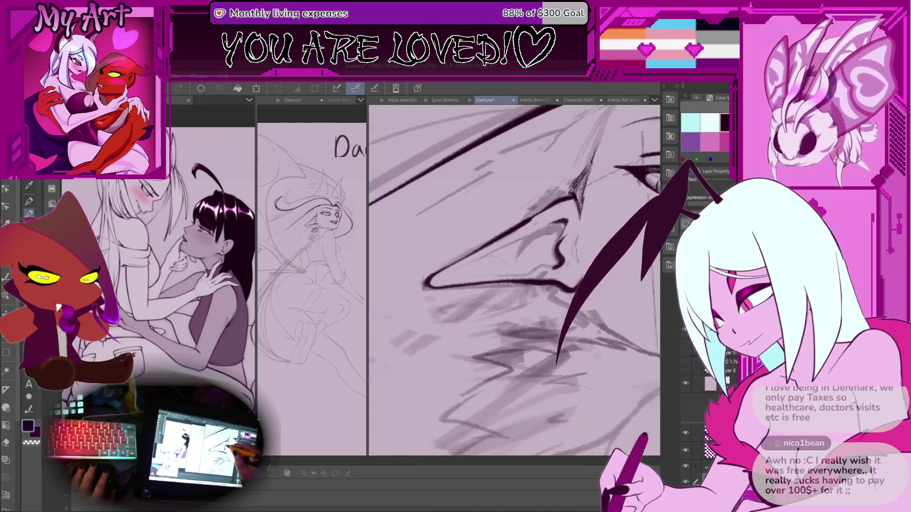
scroll(549, 230, "up", 3)
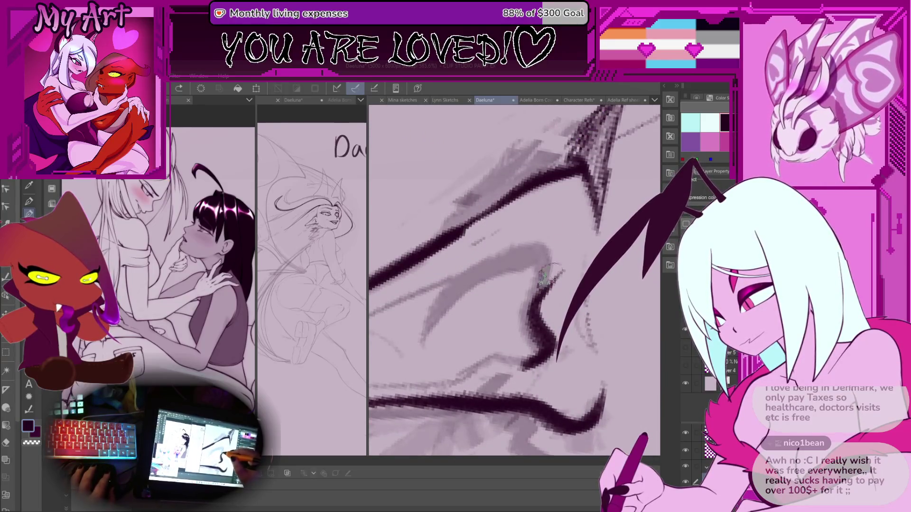
mouse_move(555, 227)
left_mouse_down()
mouse_move(513, 240)
mouse_move(465, 327)
left_mouse_up()
scroll(555, 228, "up", 2)
scroll(503, 249, "down", 1)
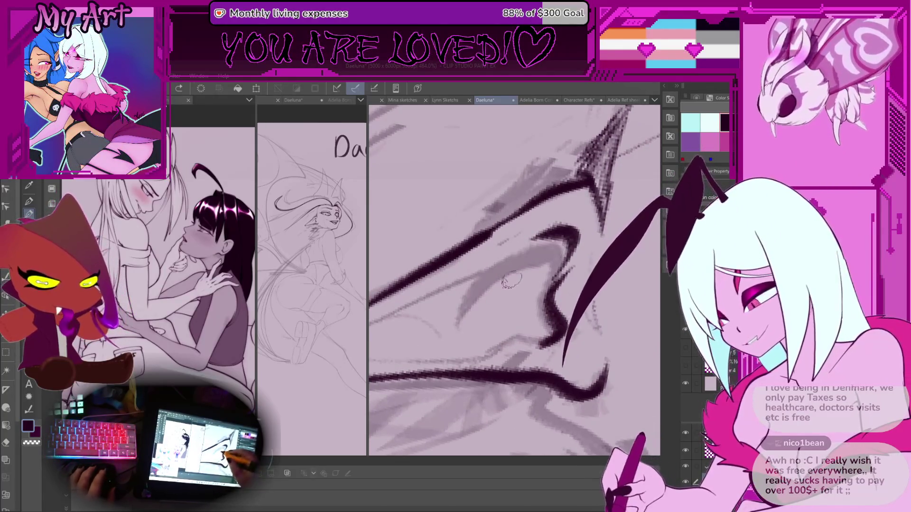
mouse_move(488, 308)
left_mouse_down()
mouse_move(480, 318)
mouse_move(570, 232)
left_mouse_up()
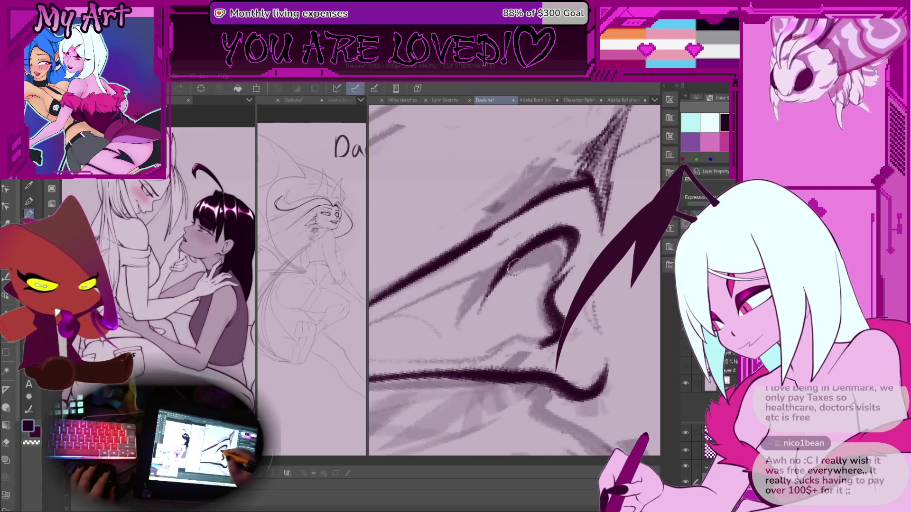
Step: Extend the dark stroke down-left, rotate the canvas, and erase part of the inner line
left_click_drag(506, 301, 532, 281)
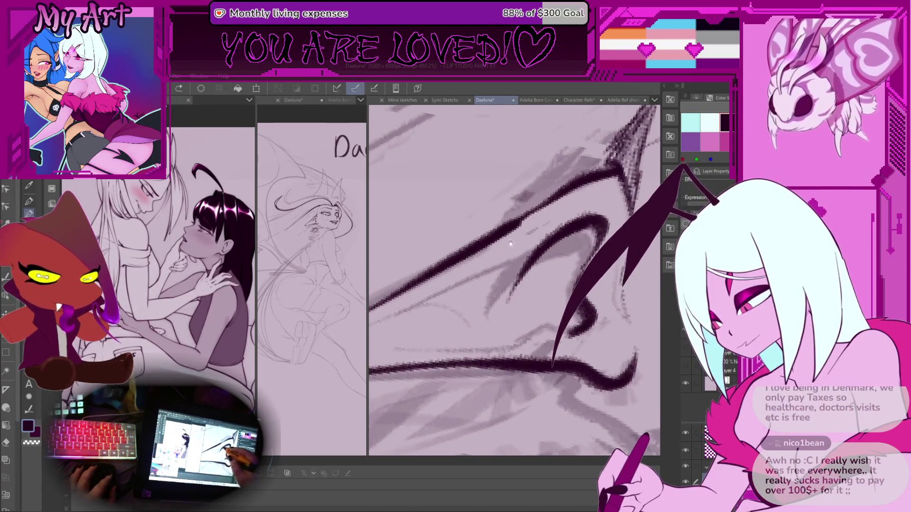
left_click_drag(510, 243, 523, 238)
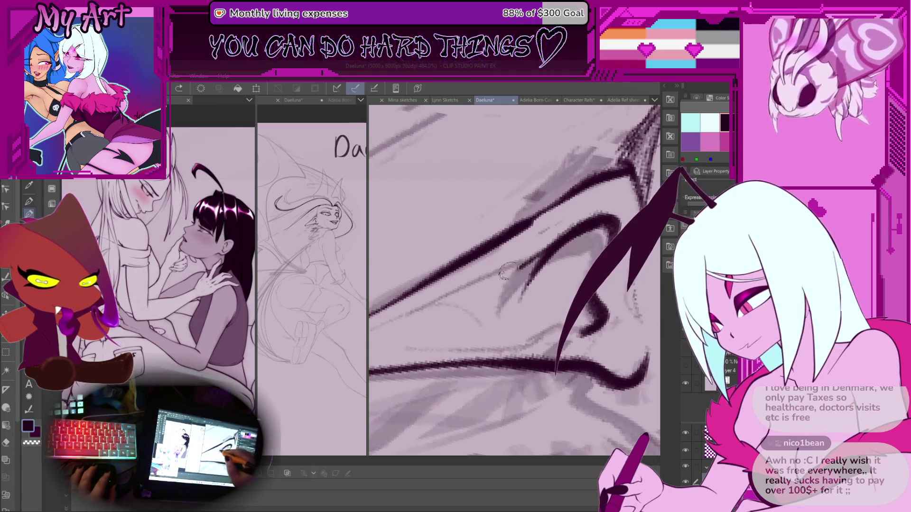
left_click_drag(546, 247, 415, 323)
key("minus")
key("minus")
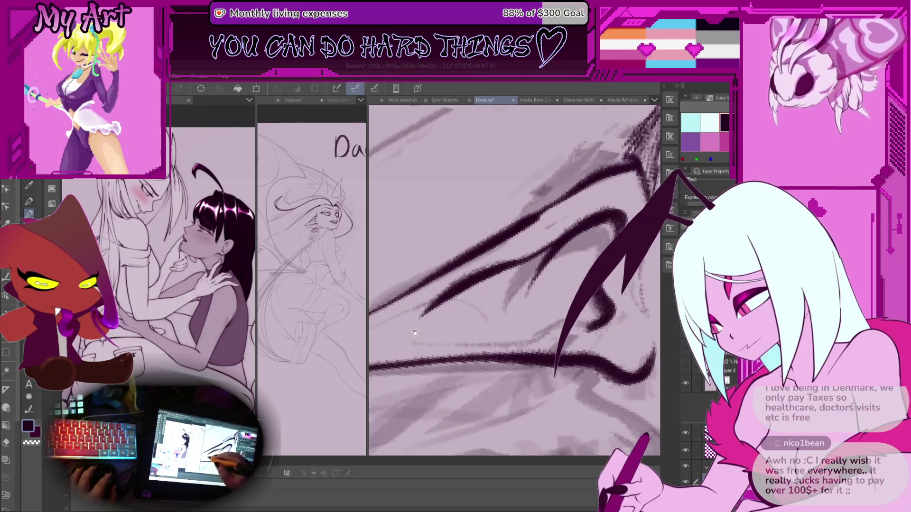
mouse_move(543, 239)
left_mouse_down()
mouse_move(503, 280)
mouse_move(536, 237)
mouse_move(509, 263)
mouse_move(447, 339)
left_mouse_up()
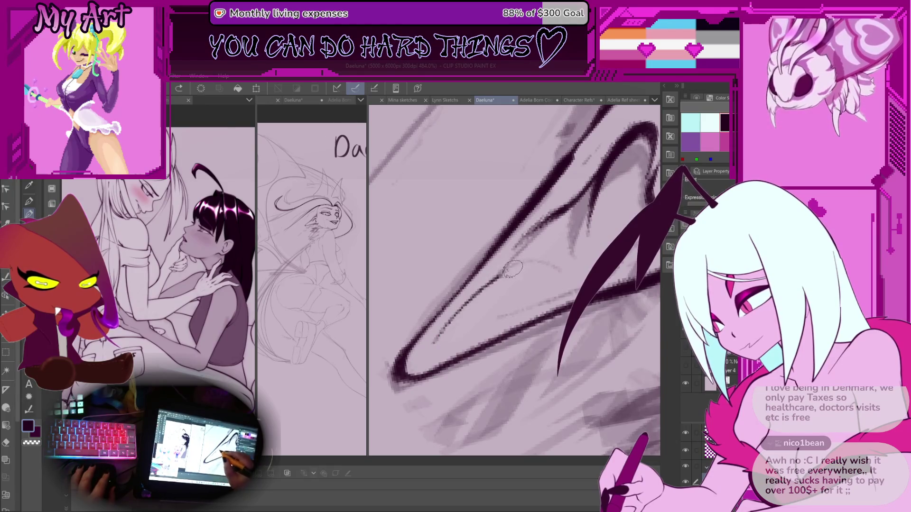
Step: Draw the thin inner ear line, redrawing and undoing it several times
left_click_drag(439, 338, 524, 267)
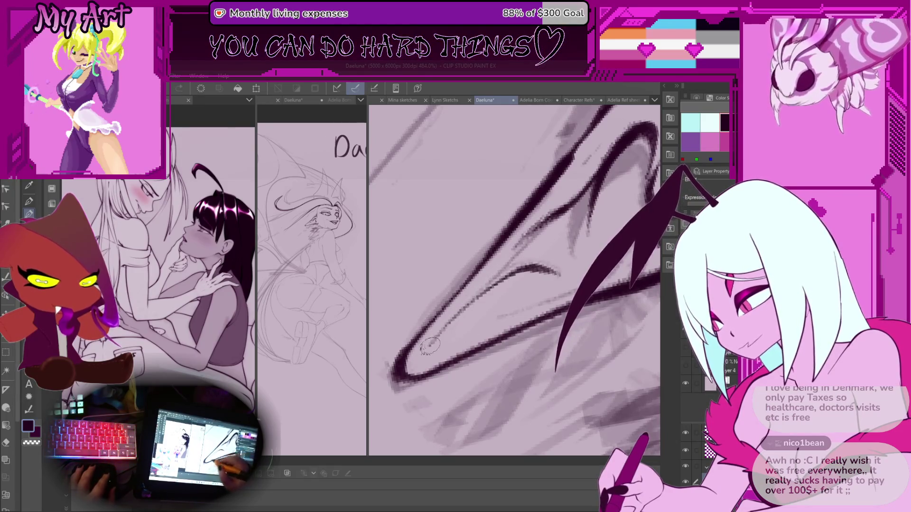
left_click_drag(422, 346, 536, 249)
left_click_drag(427, 346, 545, 260)
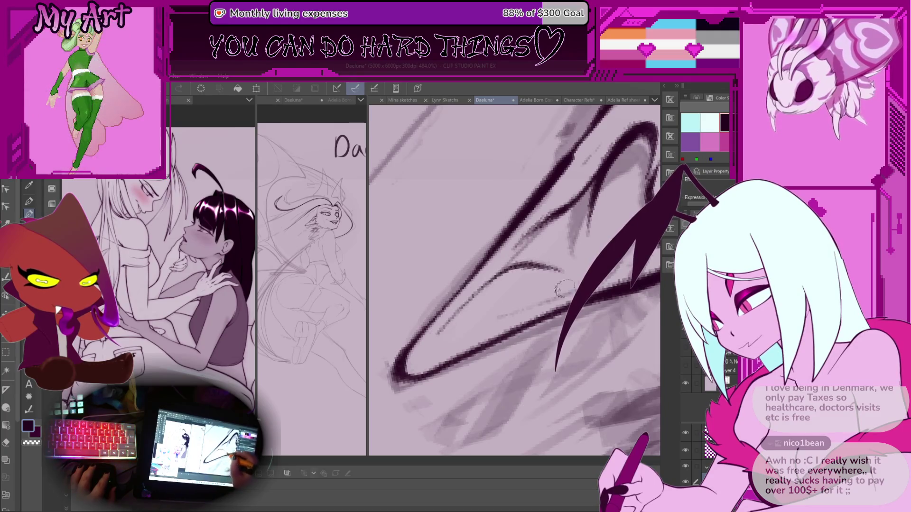
key("ctrl+z")
left_click_drag(485, 297, 541, 256)
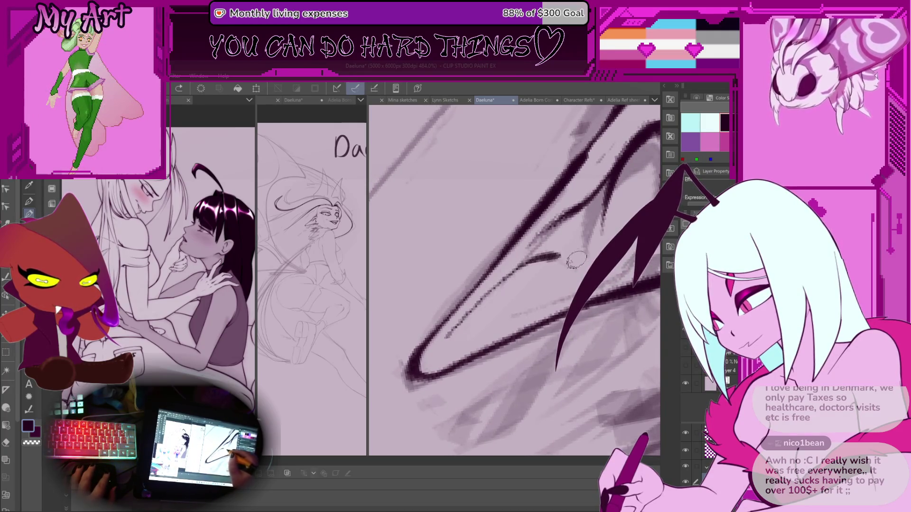
key("ctrl+z")
key("ctrl+s")
left_click_drag(454, 333, 526, 268)
key("ctrl+z")
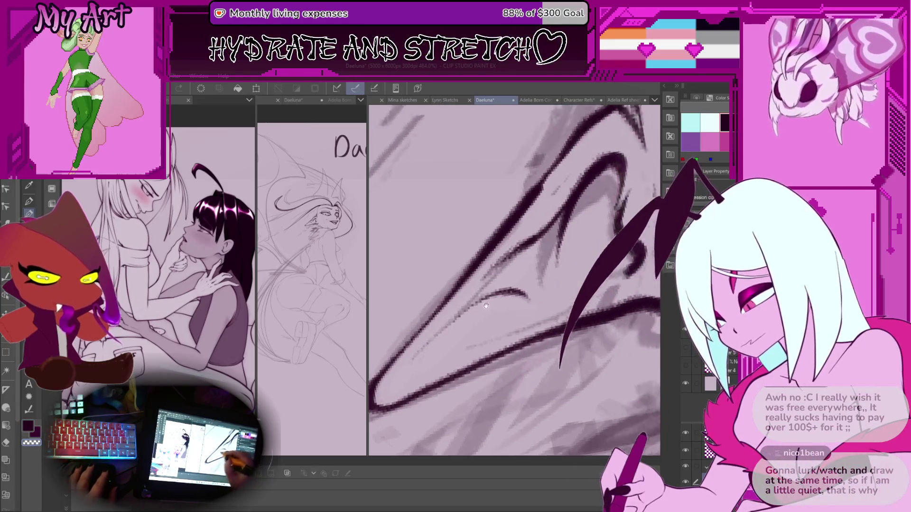
mouse_move(443, 352)
left_mouse_down()
mouse_move(540, 289)
mouse_move(546, 294)
mouse_move(522, 303)
mouse_move(519, 317)
mouse_move(540, 247)
left_mouse_up()
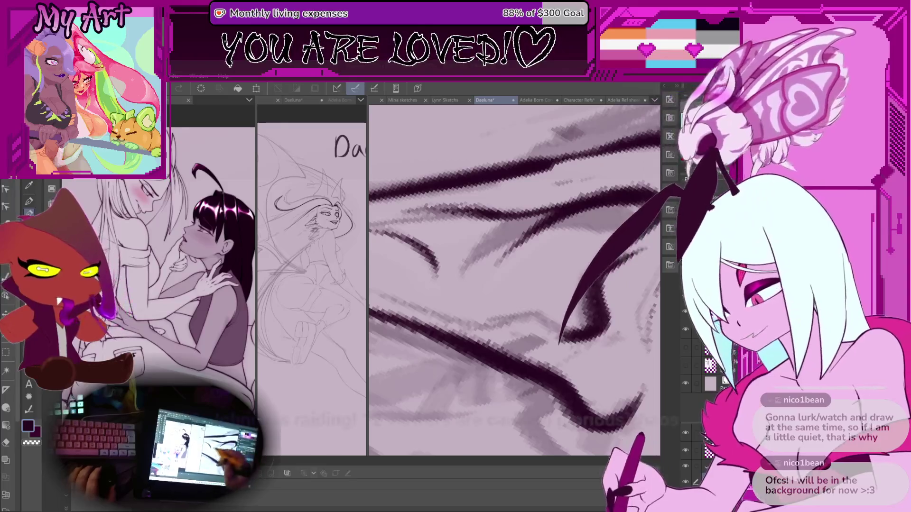
Step: Zoom out twice to check the inked ear lines
key("ctrl+minus")
key("ctrl+minus")
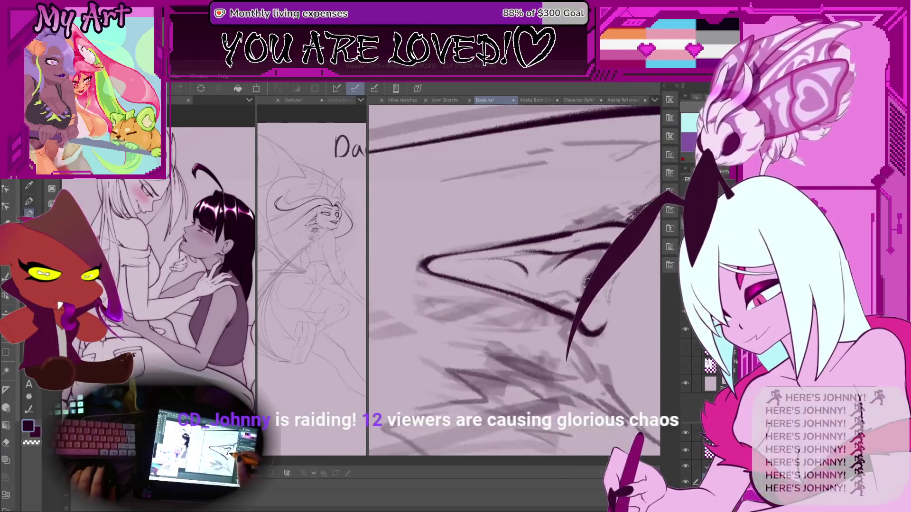
key("ctrl+minus")
key("ctrl+minus")
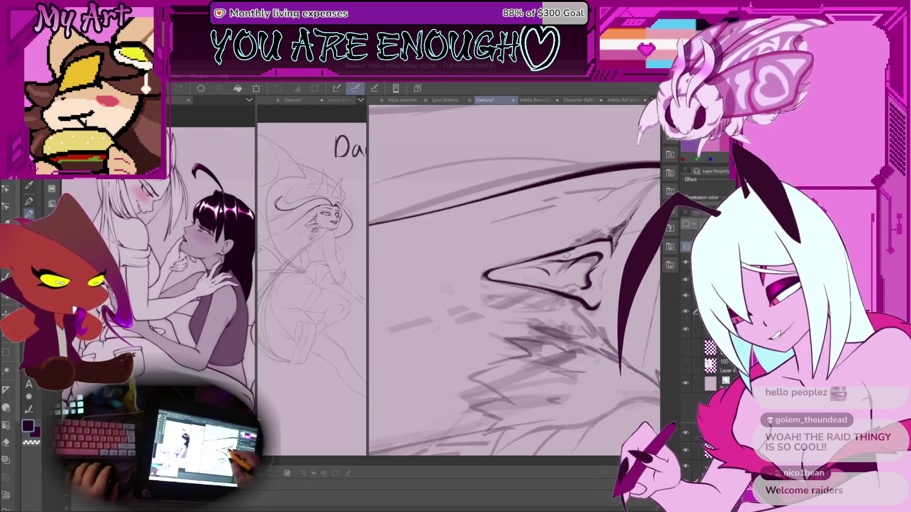
scroll(516, 290, "down", 3)
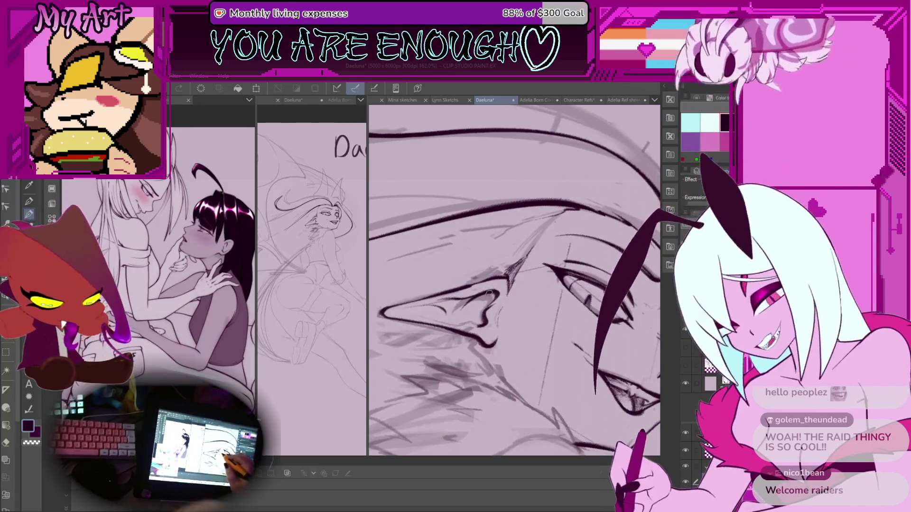
scroll(518, 209, "up", 2)
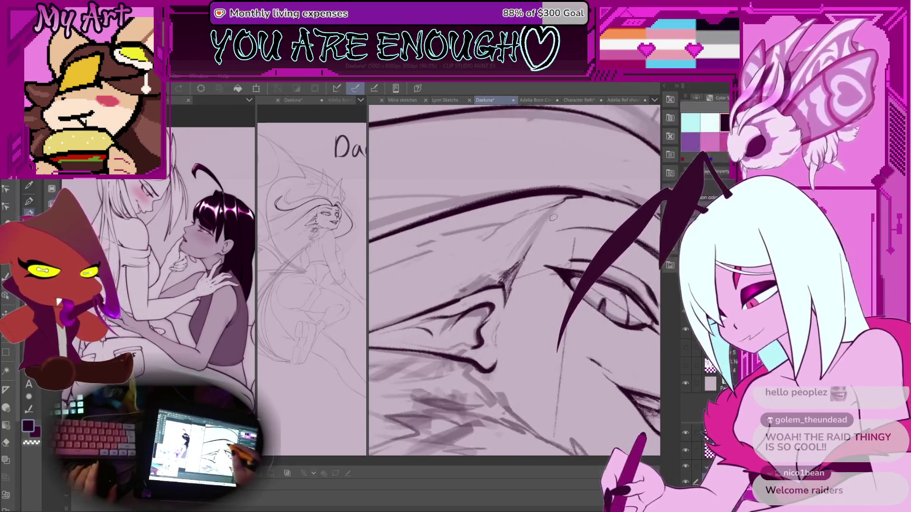
scroll(558, 235, "down", 4)
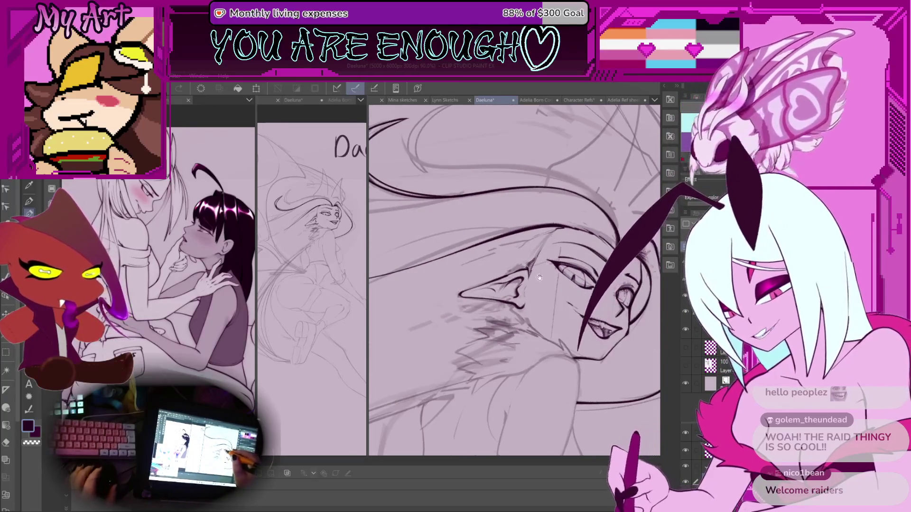
scroll(514, 280, "down", 5)
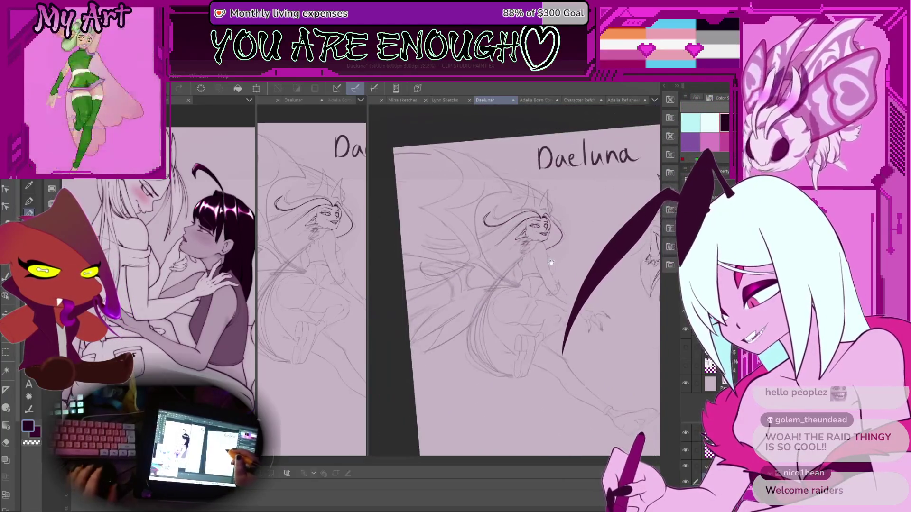
key("ctrl+@")
Step: Widen the left view of the sketch, pan it, then reactivate the right pane
left_click_drag(528, 239, 514, 248)
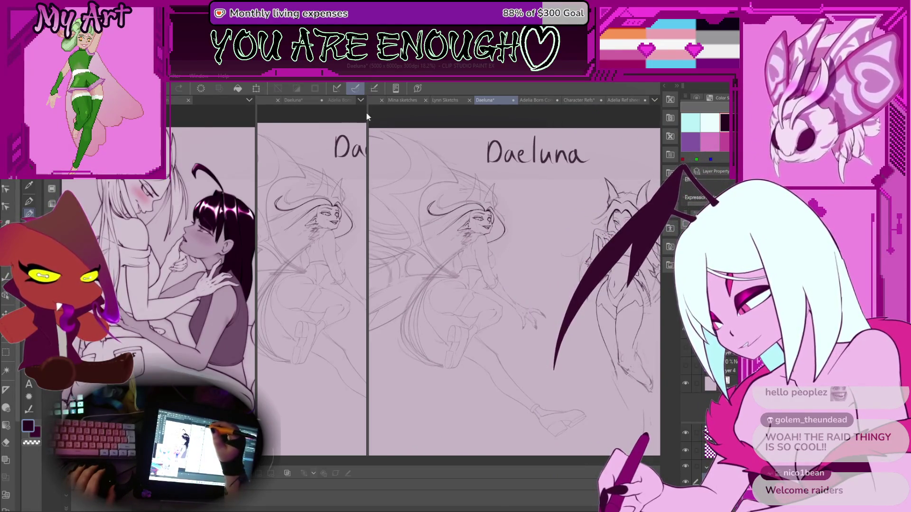
left_click_drag(368, 114, 400, 130)
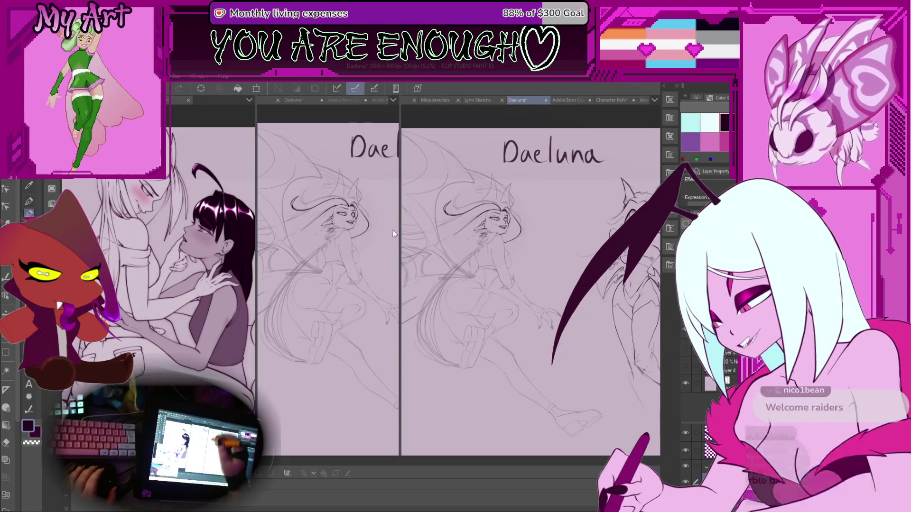
left_click(316, 309)
left_click_drag(379, 308, 392, 312)
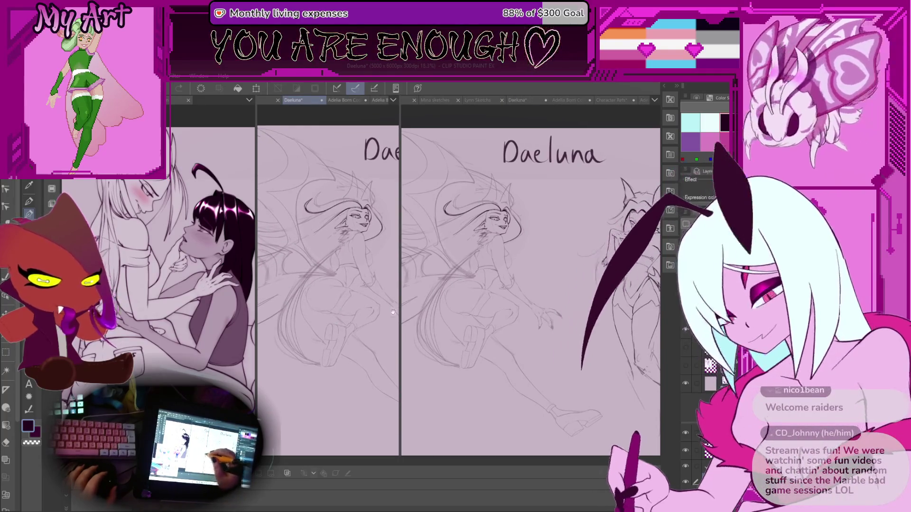
left_click(527, 327)
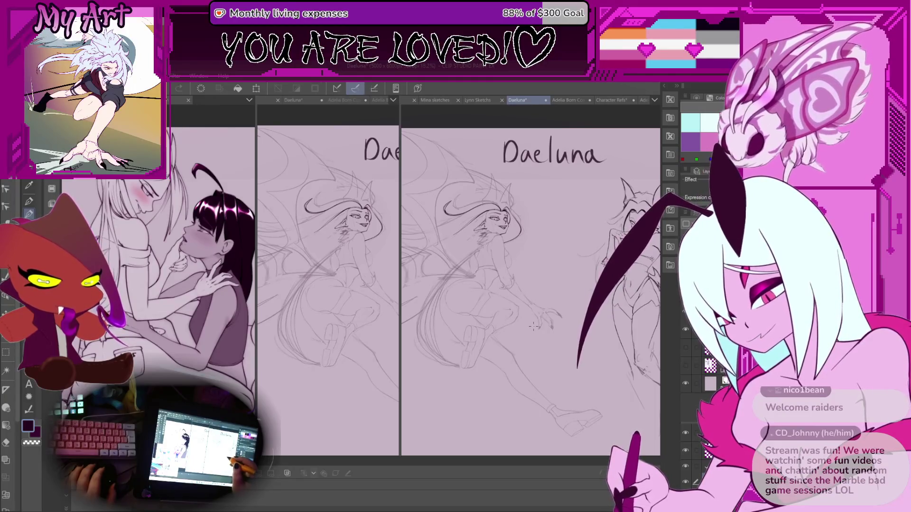
scroll(543, 232, "up", 5)
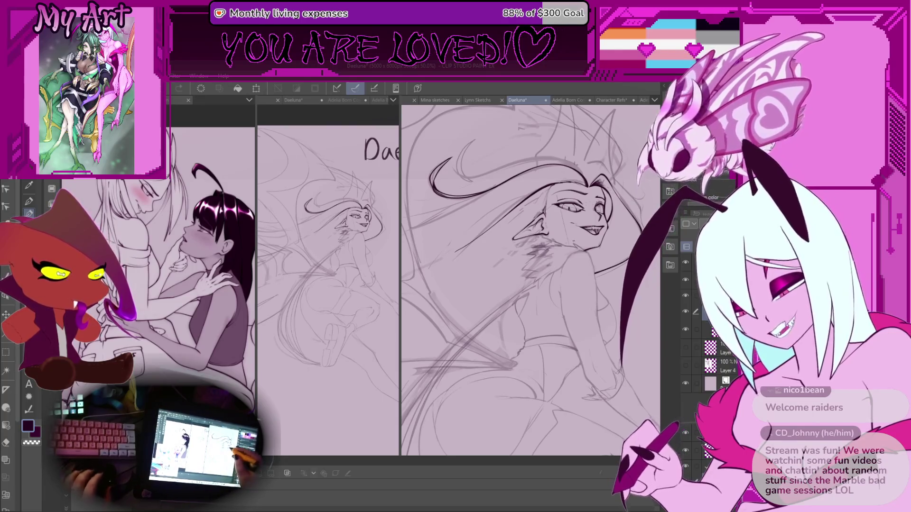
scroll(564, 179, "up", 5)
scroll(564, 180, "up", 5)
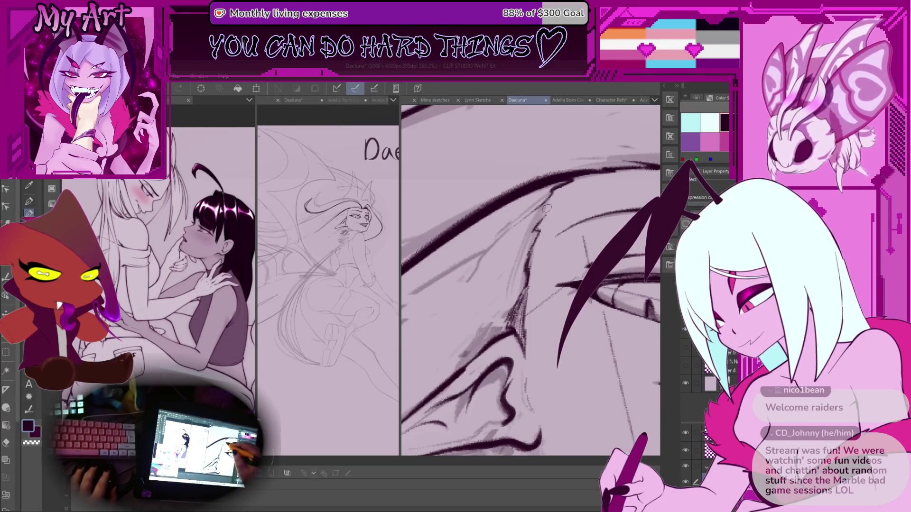
scroll(516, 217, "down", 10)
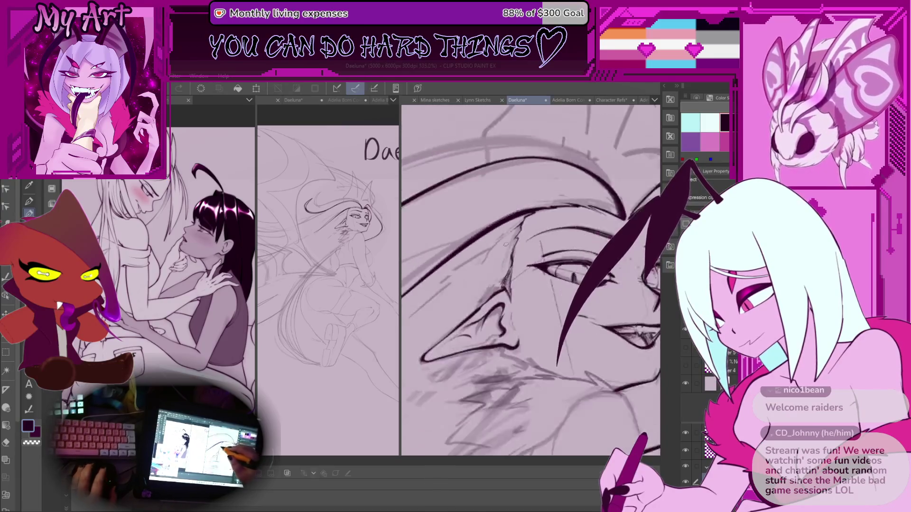
scroll(517, 245, "up", 6)
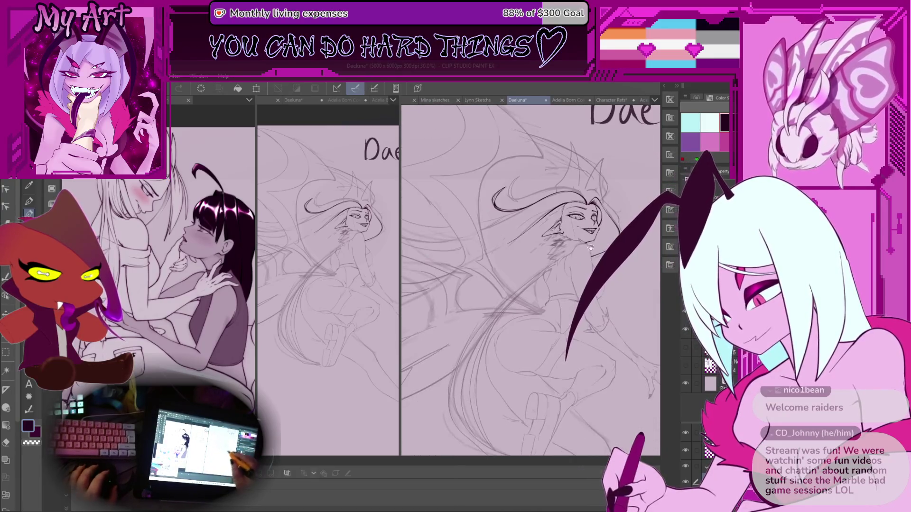
scroll(534, 230, "up", 3)
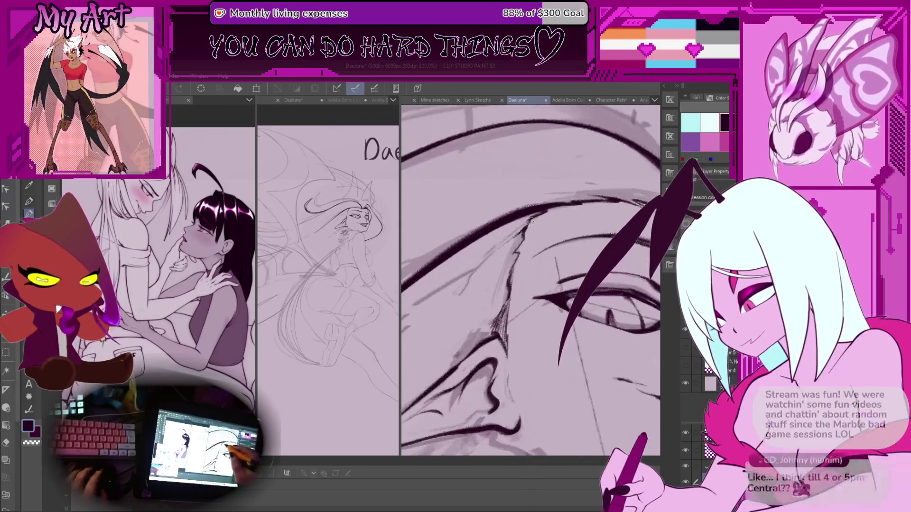
left_click_drag(500, 252, 560, 226)
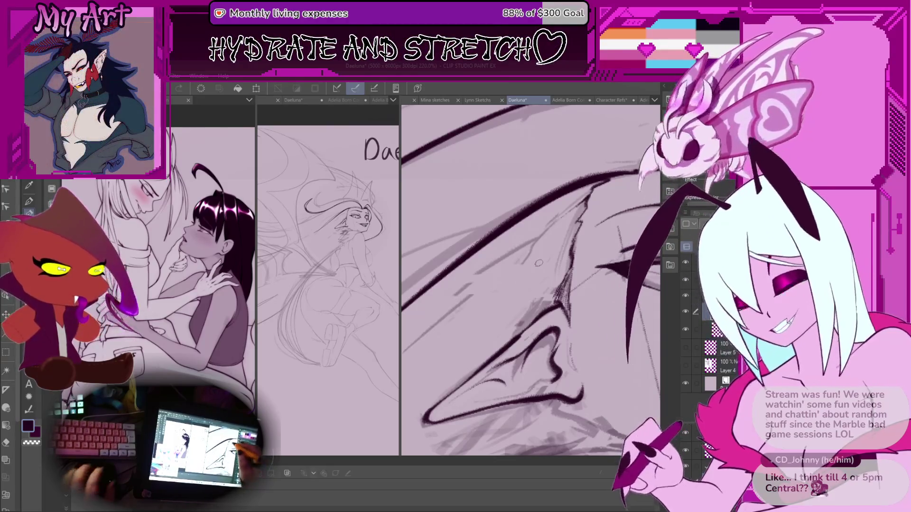
scroll(569, 225, "down", 5)
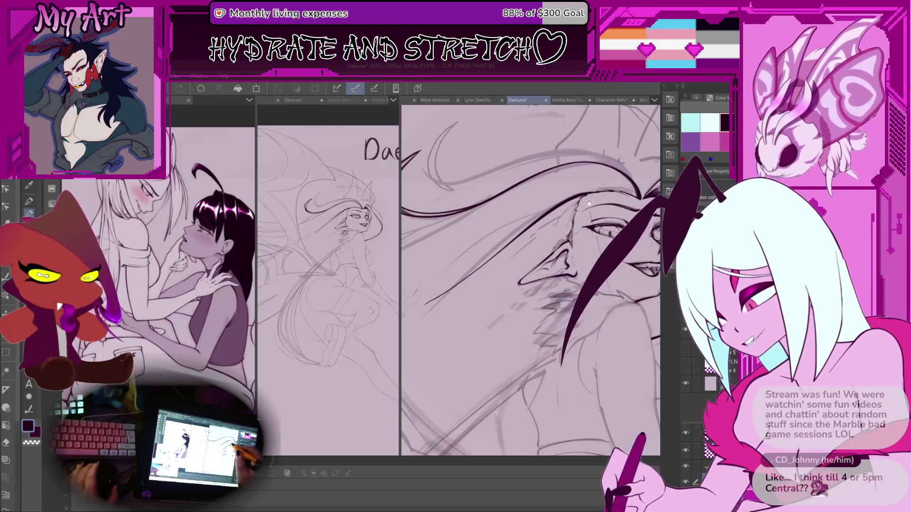
left_click_drag(571, 310, 573, 283)
scroll(618, 161, "down", 5)
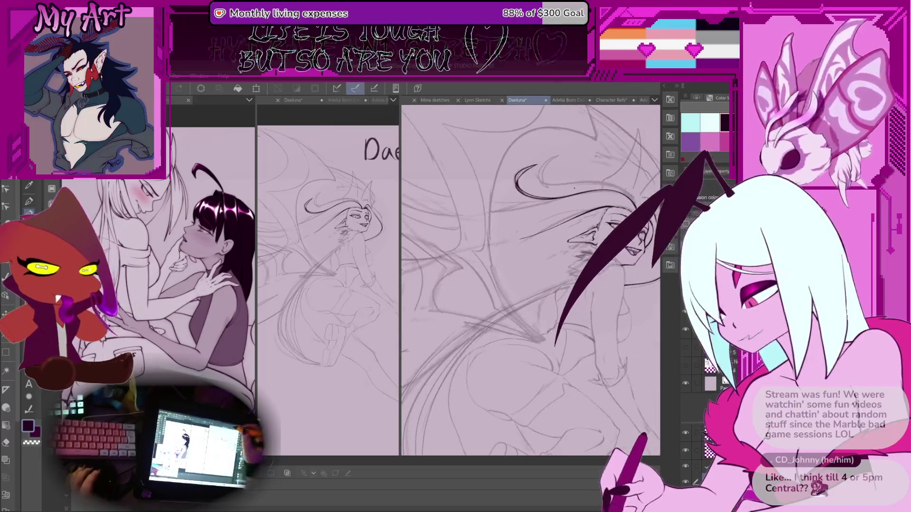
Step: Look through the Lynn, Mina and Realta sketch documents, then return to the Daeluna sketch
key("asciicircum")
key("minus")
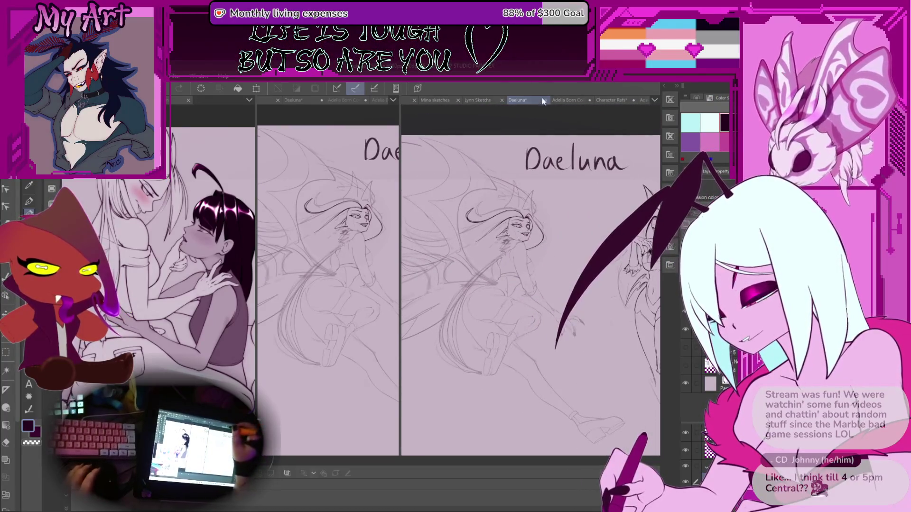
left_click(475, 100)
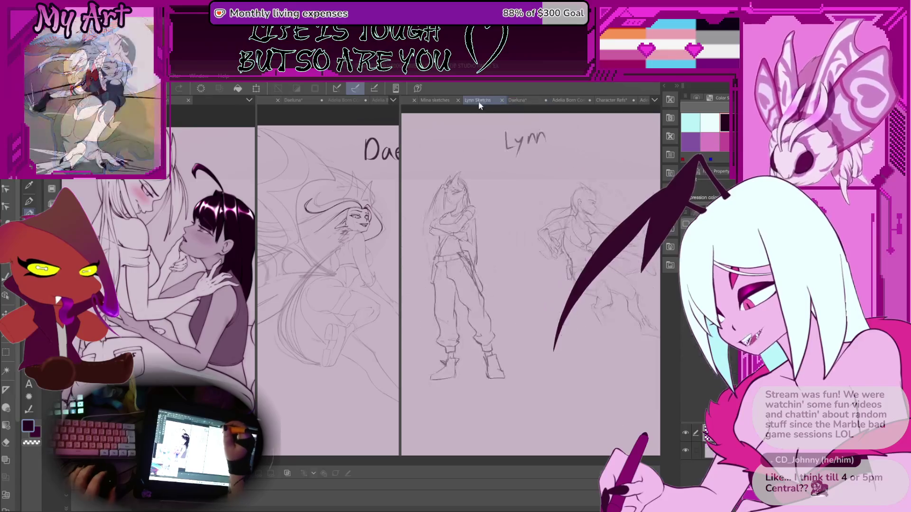
left_click(516, 102)
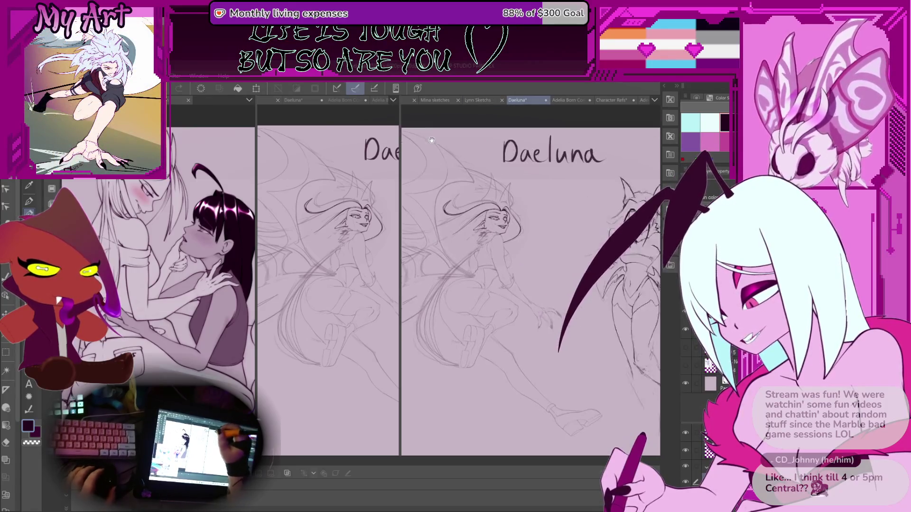
left_click(475, 100)
left_click(434, 101)
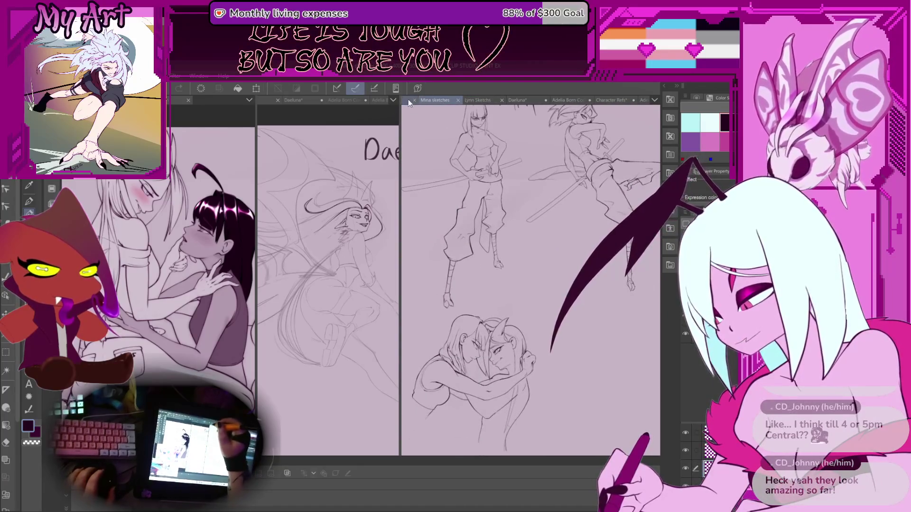
left_click(408, 99)
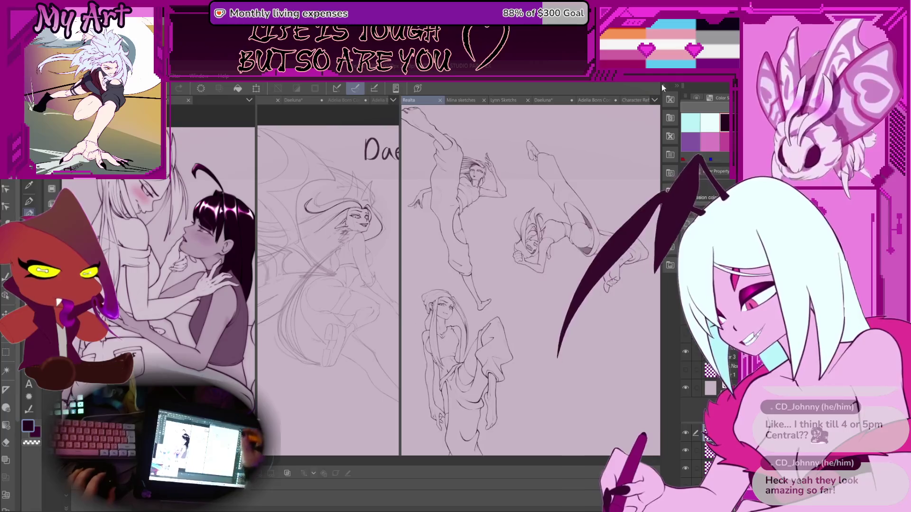
left_click(545, 100)
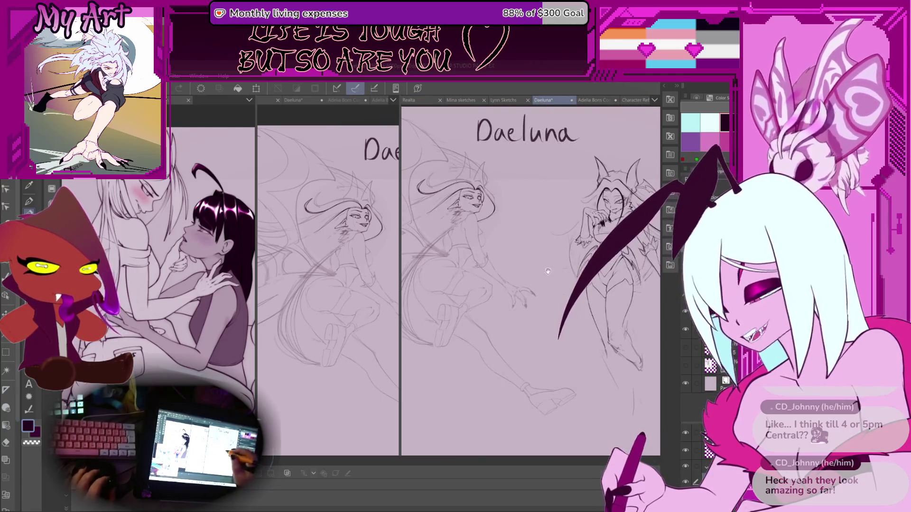
Step: Pan the Daeluna sketch to frame the character's head and zoom in on it
left_click_drag(548, 272, 562, 273)
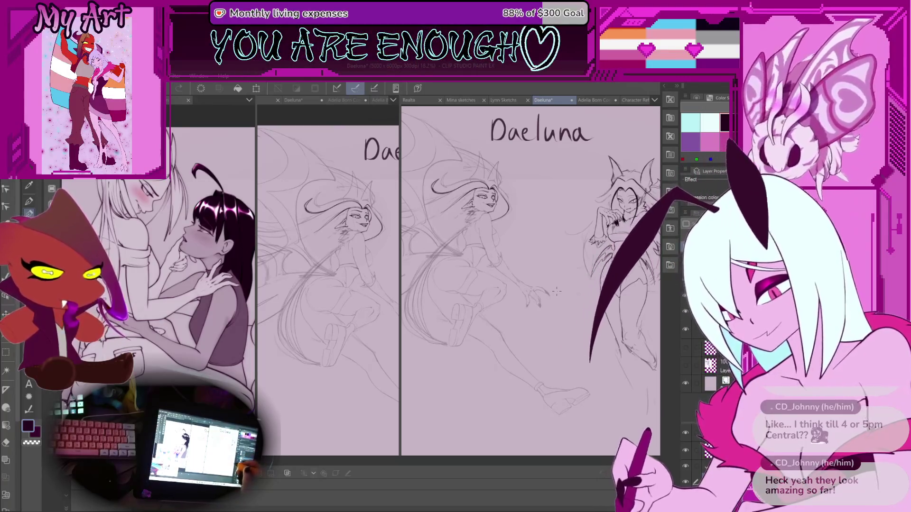
left_click_drag(539, 210, 553, 209)
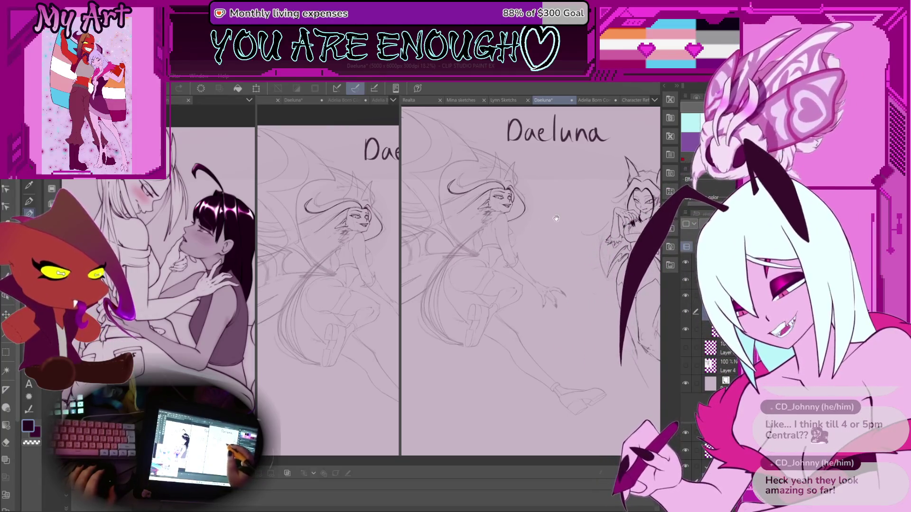
left_click_drag(547, 218, 545, 239)
scroll(545, 239, "up", 3)
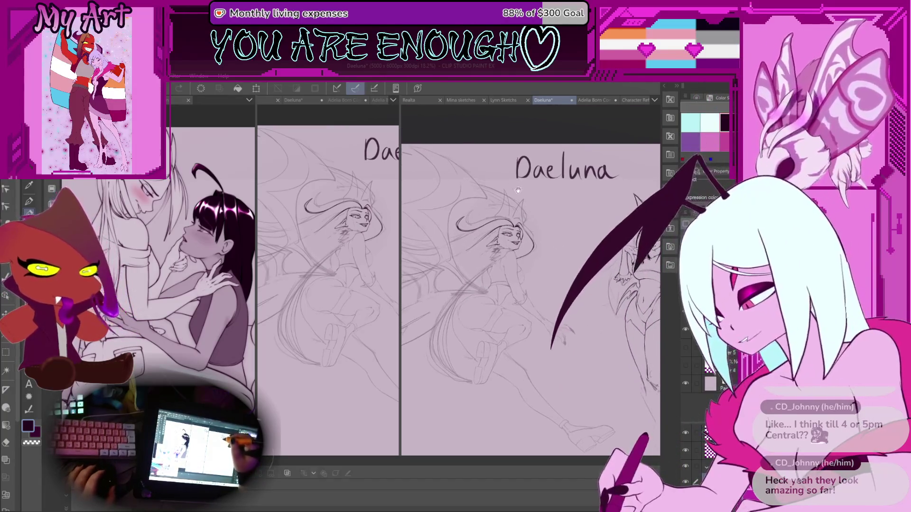
scroll(522, 199, "up", 2)
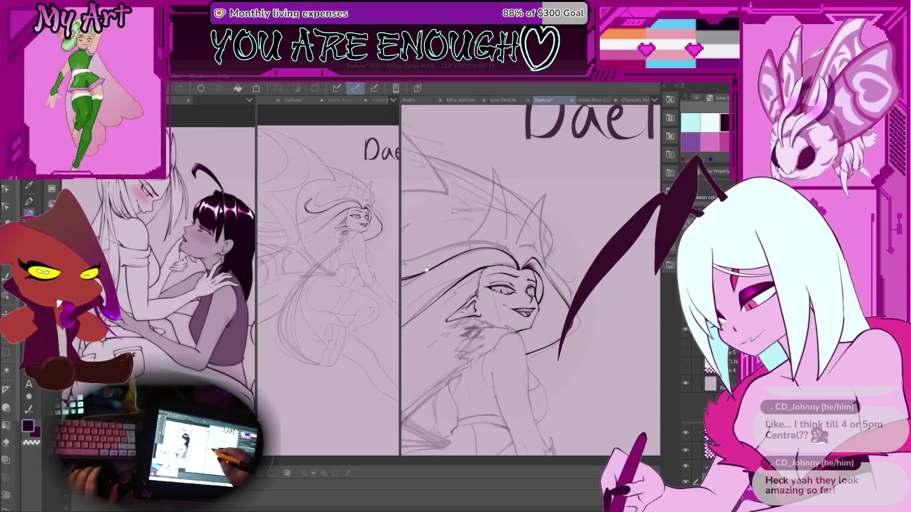
scroll(538, 210, "up", 2)
Step: Tilt the face and ink a long hair strand along the hairline, undoing two misplaced strokes
scroll(538, 211, "up", 1)
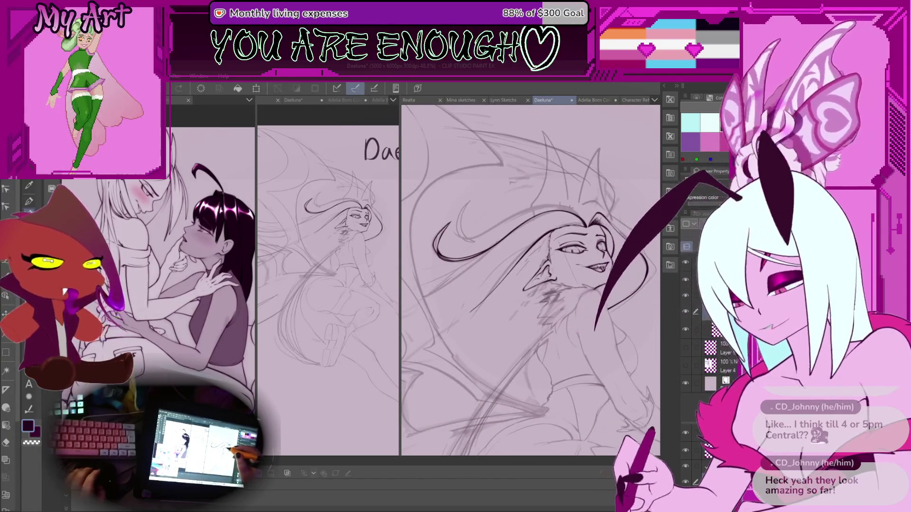
scroll(567, 213, "up", 1)
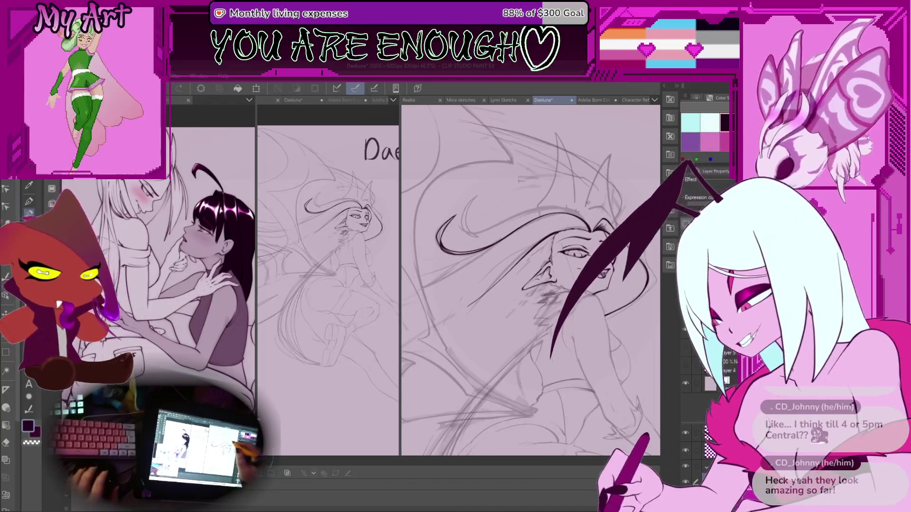
scroll(571, 220, "up", 2)
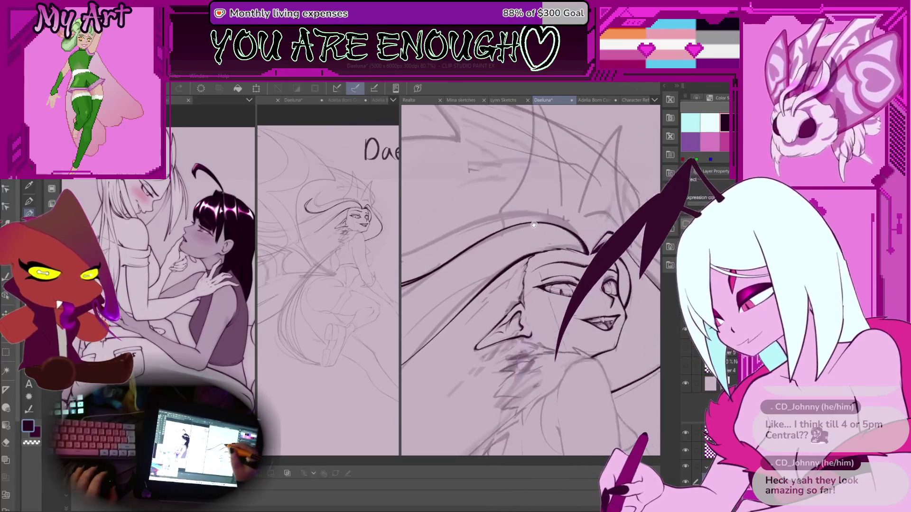
left_click_drag(534, 211, 571, 269)
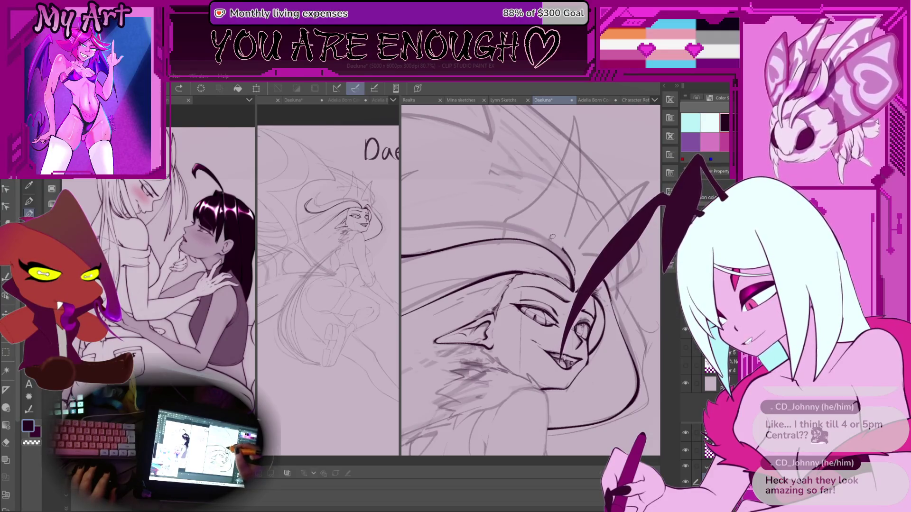
left_click_drag(572, 270, 568, 283)
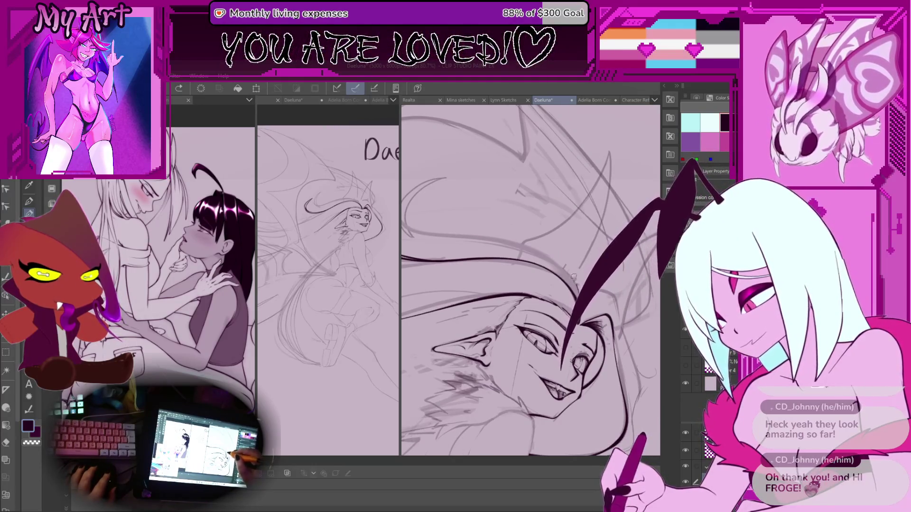
left_click_drag(546, 257, 480, 252)
scroll(480, 252, "down", 4)
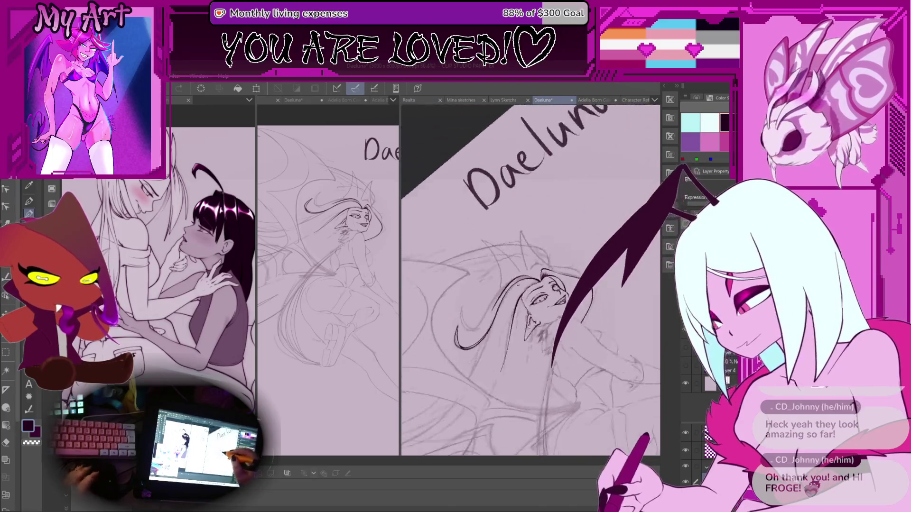
scroll(542, 263, "up", 4)
left_click_drag(542, 262, 570, 263)
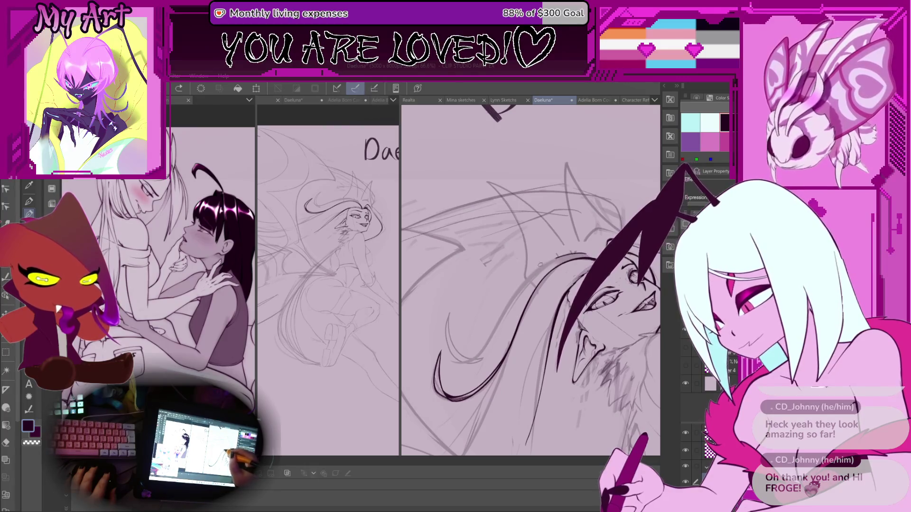
mouse_move(584, 259)
left_mouse_down()
mouse_move(473, 350)
mouse_move(515, 264)
left_mouse_up()
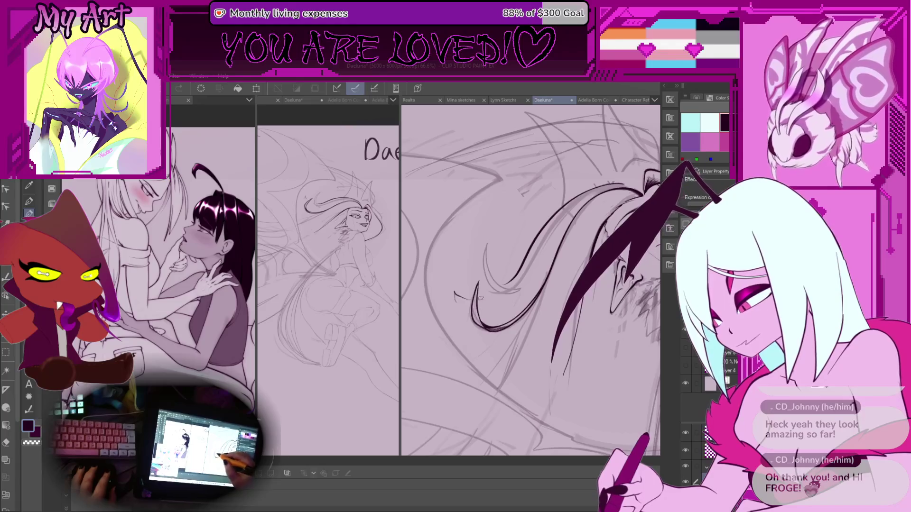
key("ctrl+z")
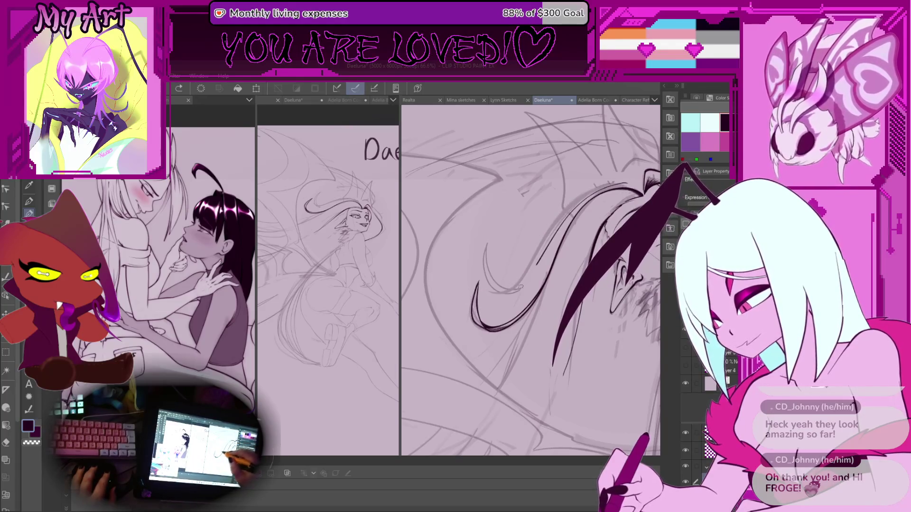
key("ctrl+z")
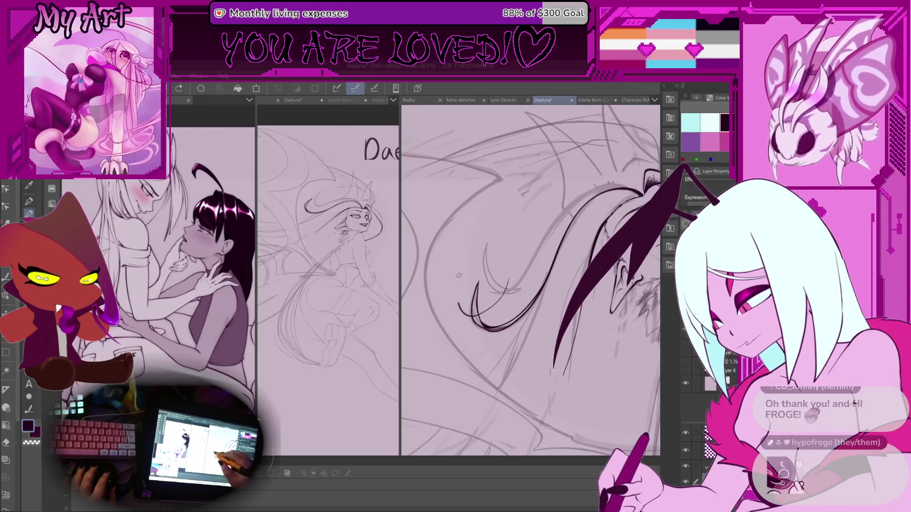
Step: Rotate, pan and zoom the view to reframe the face and the new hair strokes
left_click_drag(510, 284, 531, 280)
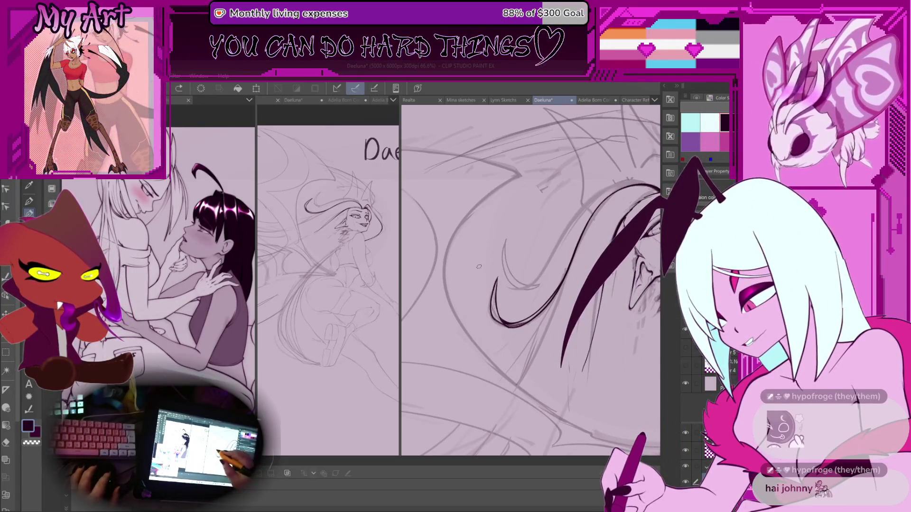
mouse_move(564, 267)
left_mouse_down()
mouse_move(562, 198)
mouse_move(558, 246)
mouse_move(520, 281)
left_mouse_up()
left_click_drag(514, 312, 530, 260)
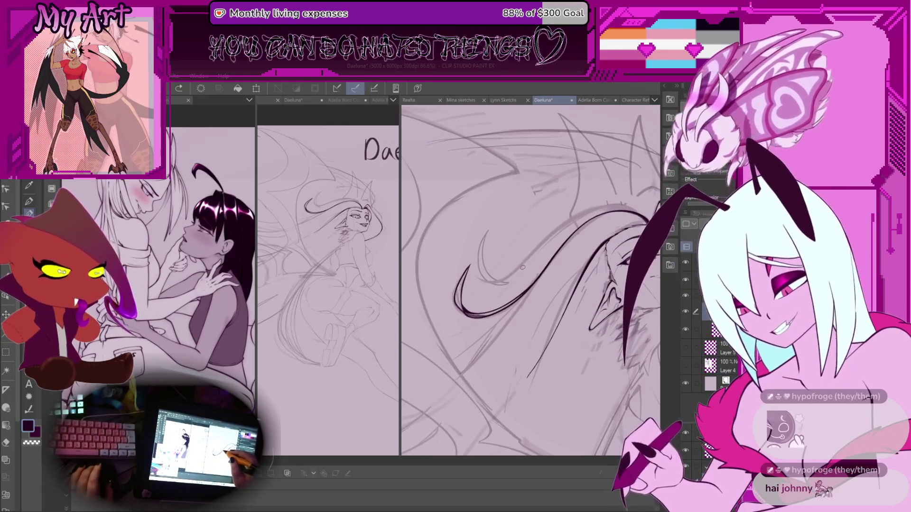
left_click_drag(523, 268, 542, 292)
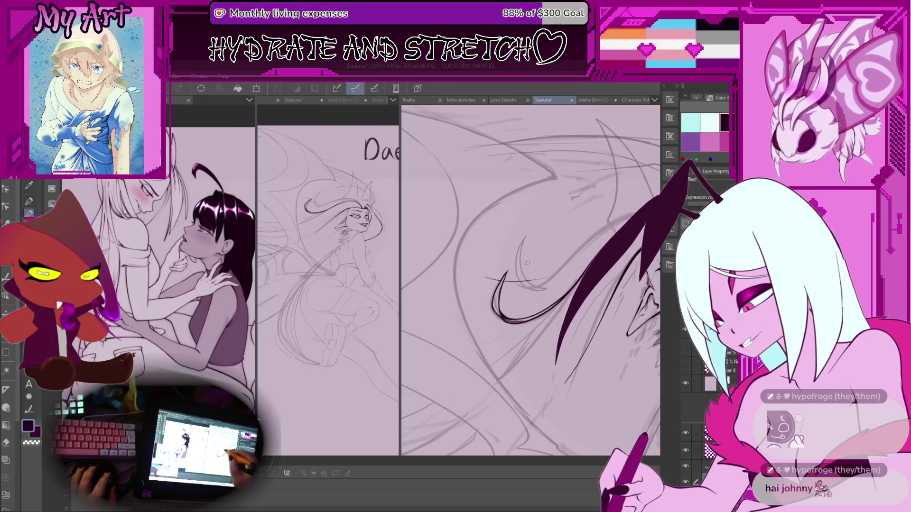
left_click_drag(540, 271, 607, 237)
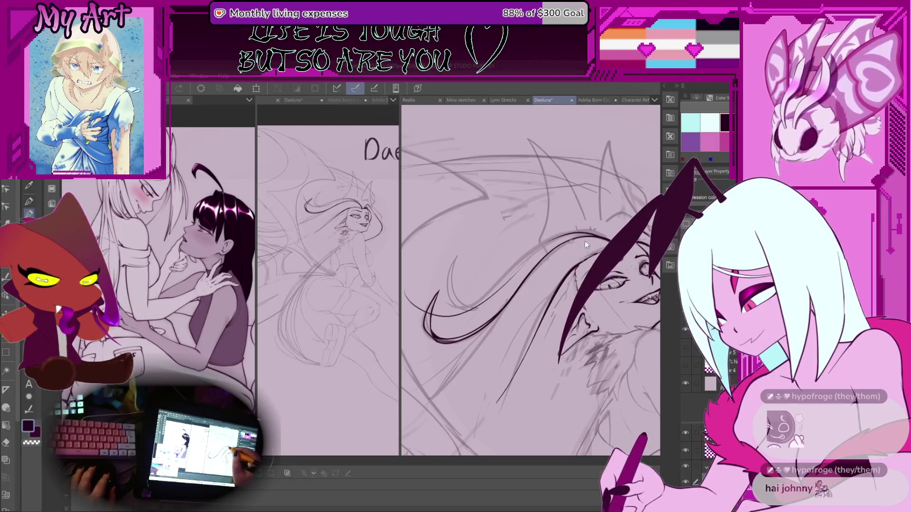
left_click_drag(486, 297, 540, 259)
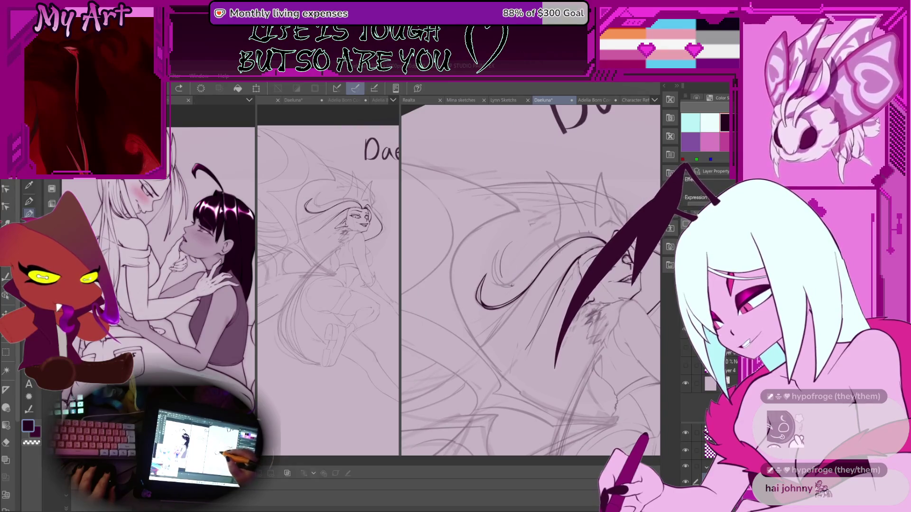
left_click_drag(531, 263, 526, 261)
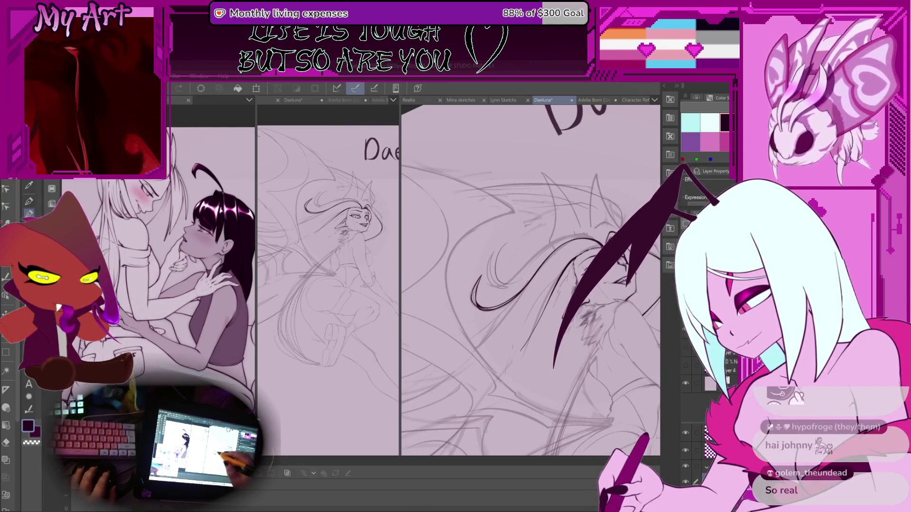
mouse_move(485, 283)
left_mouse_down()
mouse_move(539, 266)
mouse_move(612, 309)
left_mouse_up()
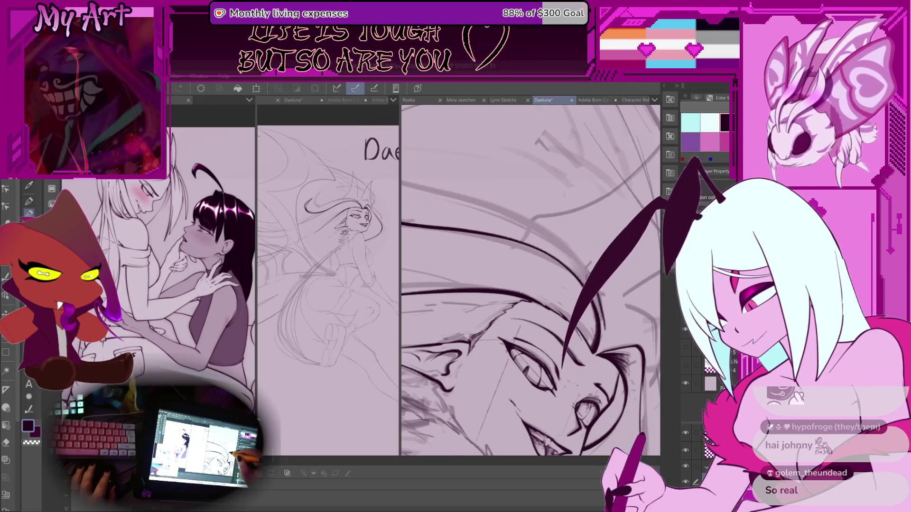
left_click_drag(606, 326, 543, 373)
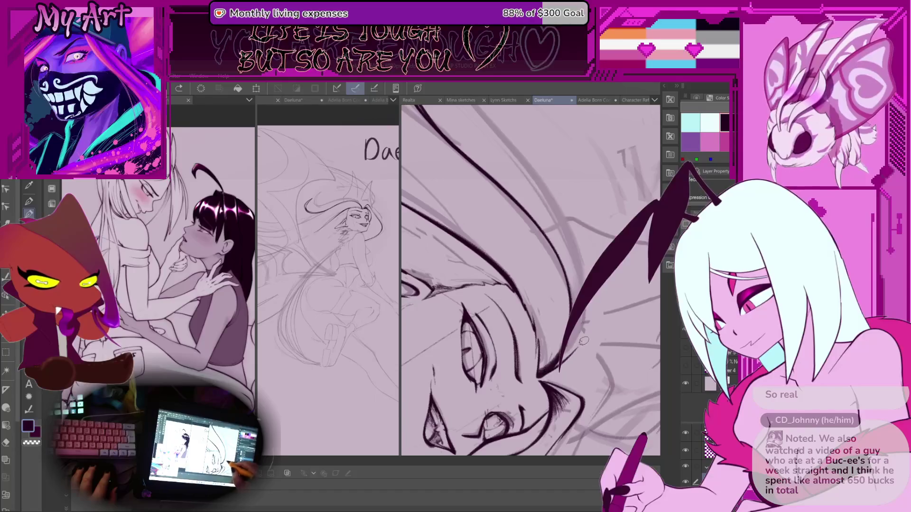
mouse_move(545, 373)
left_mouse_down()
mouse_move(588, 262)
mouse_move(577, 228)
left_mouse_up()
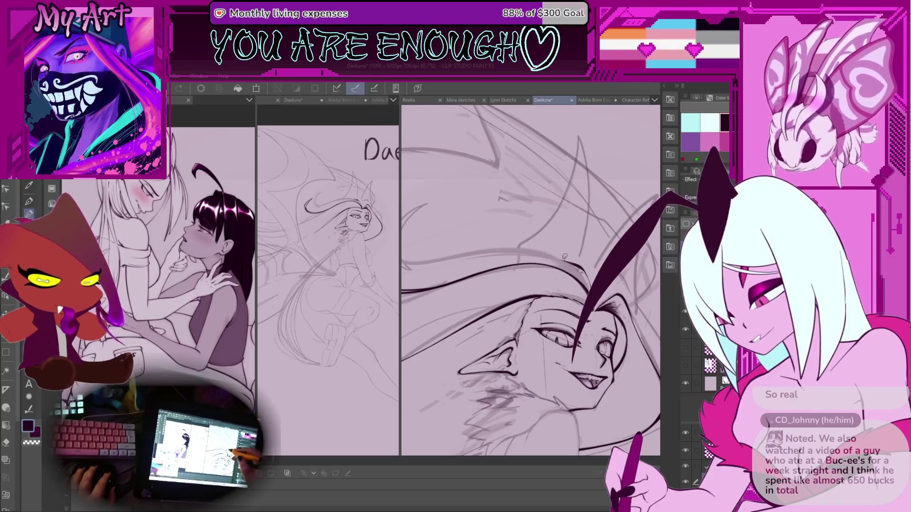
left_click_drag(579, 288, 579, 290)
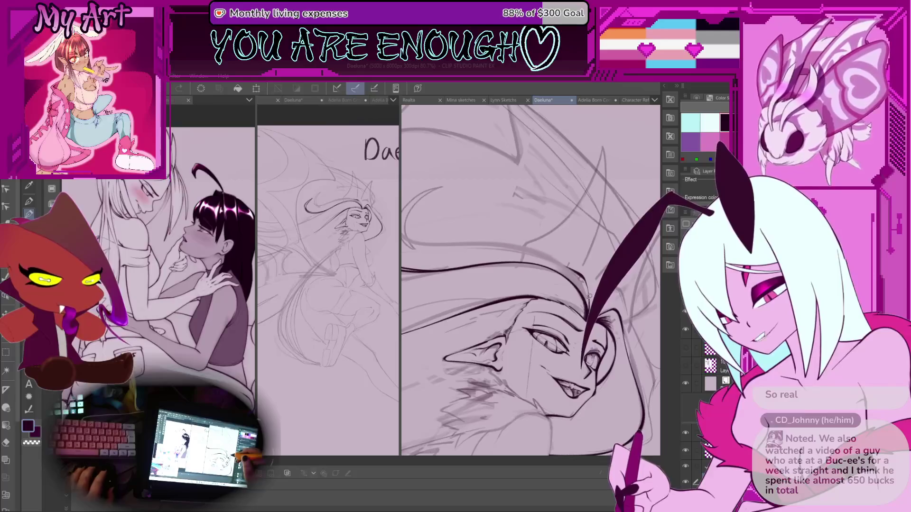
left_click_drag(592, 291, 593, 285)
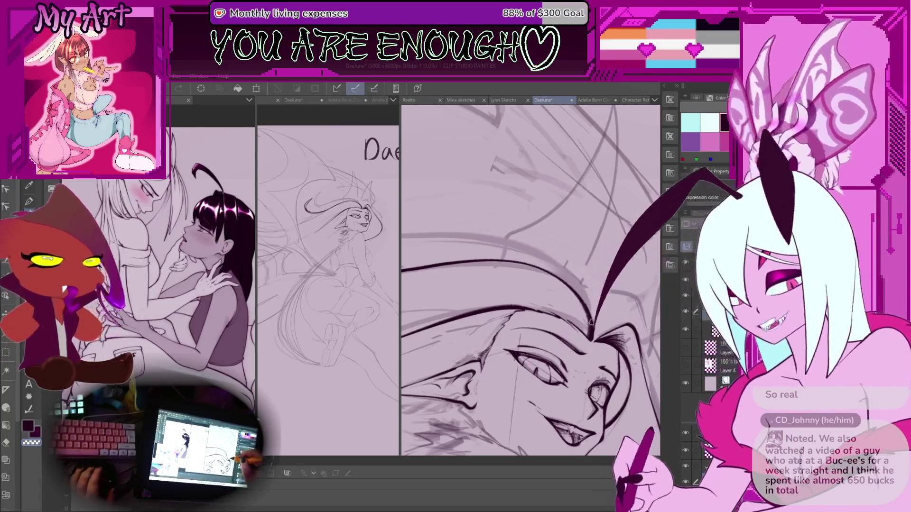
scroll(591, 323, "up", 1)
scroll(588, 306, "up", 1)
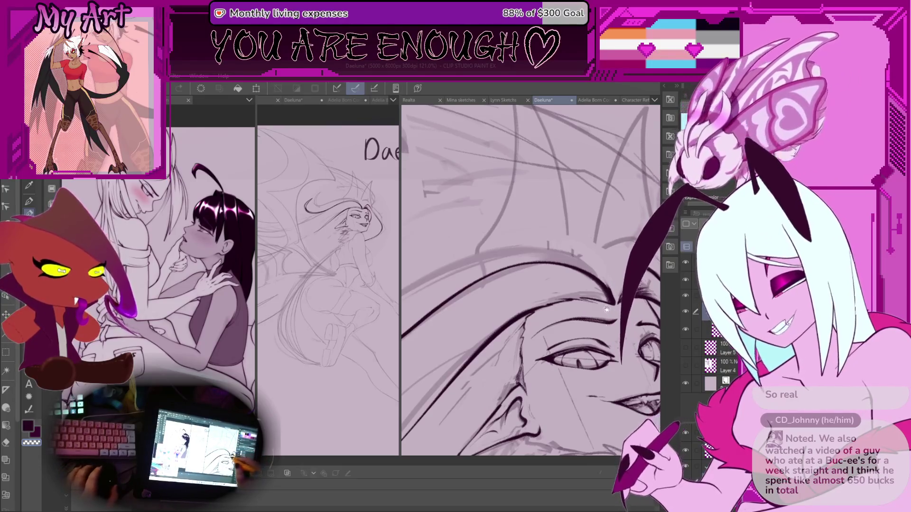
left_click_drag(606, 309, 583, 265)
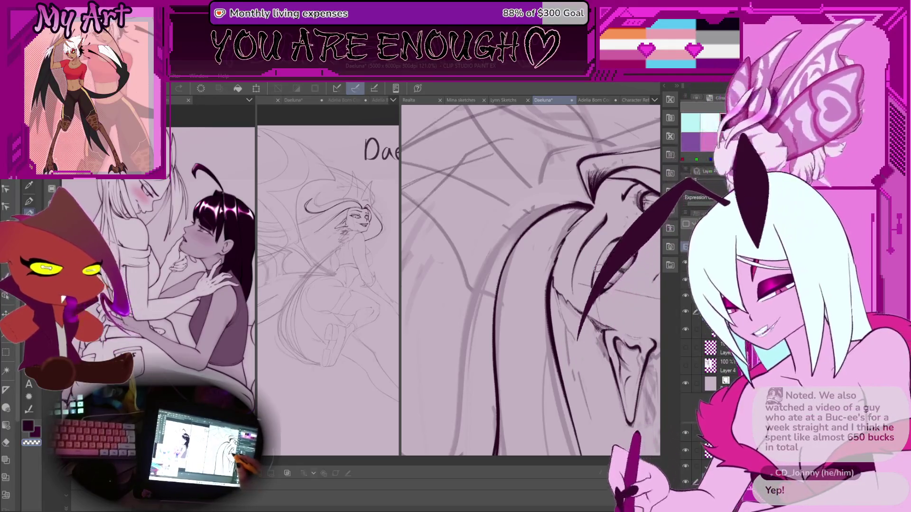
Step: Rotate and pan the canvas to bring the face and lower hair curves into view
scroll(530, 280, "down", 3)
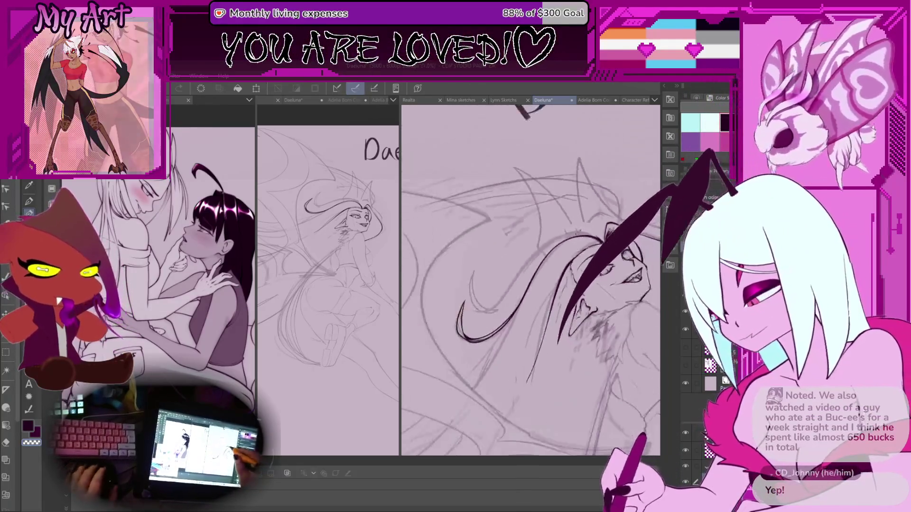
scroll(618, 222, "up", 3)
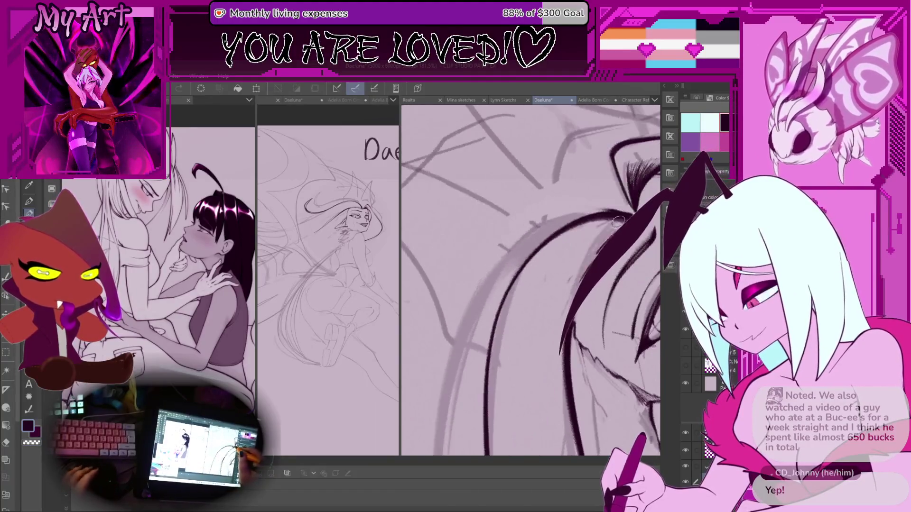
left_click_drag(572, 244, 565, 248)
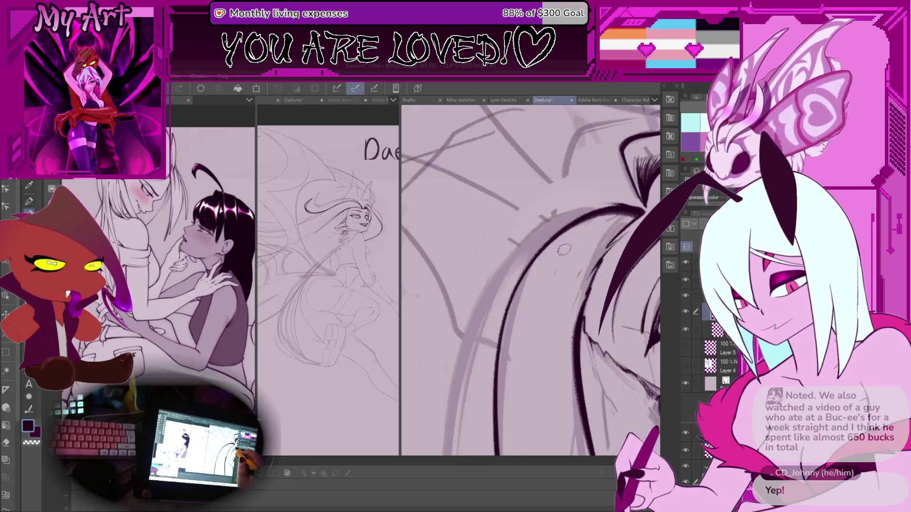
scroll(599, 207, "up", 2)
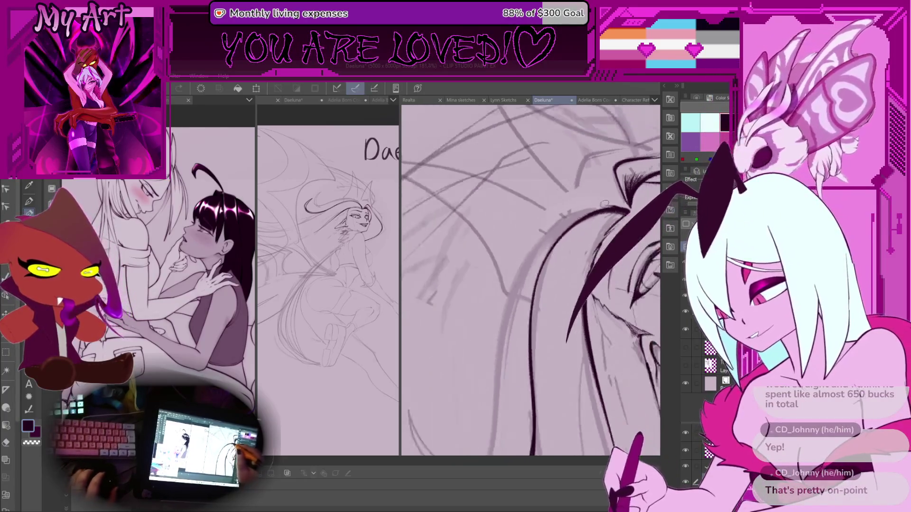
scroll(592, 212, "down", 1)
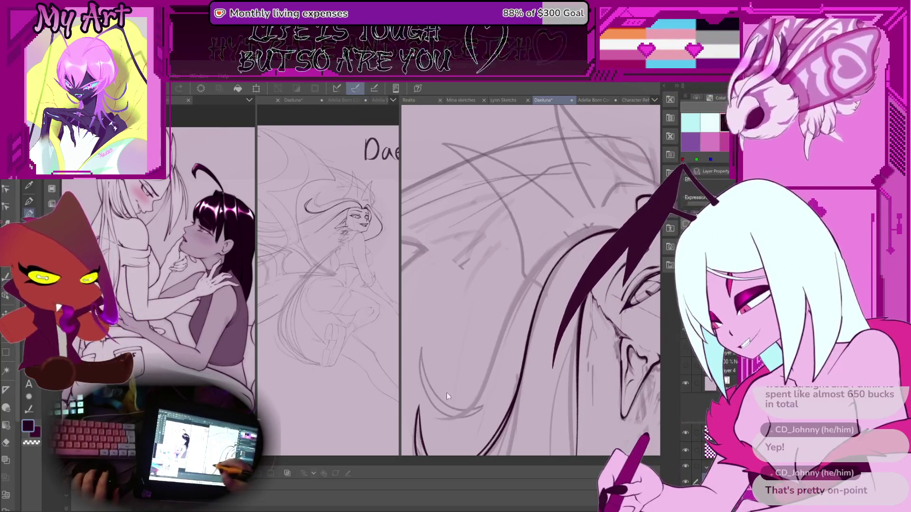
left_click_drag(447, 396, 427, 370)
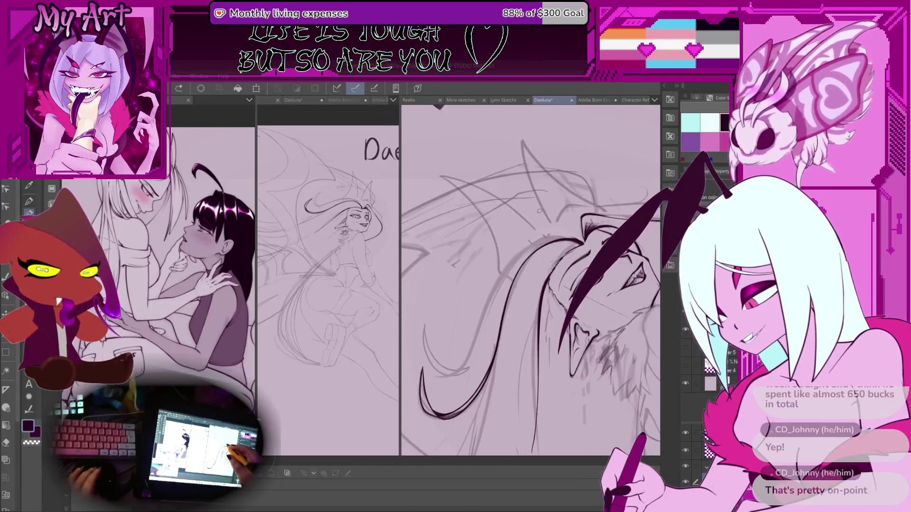
mouse_move(539, 210)
left_mouse_down()
mouse_move(569, 290)
mouse_move(549, 330)
left_mouse_up()
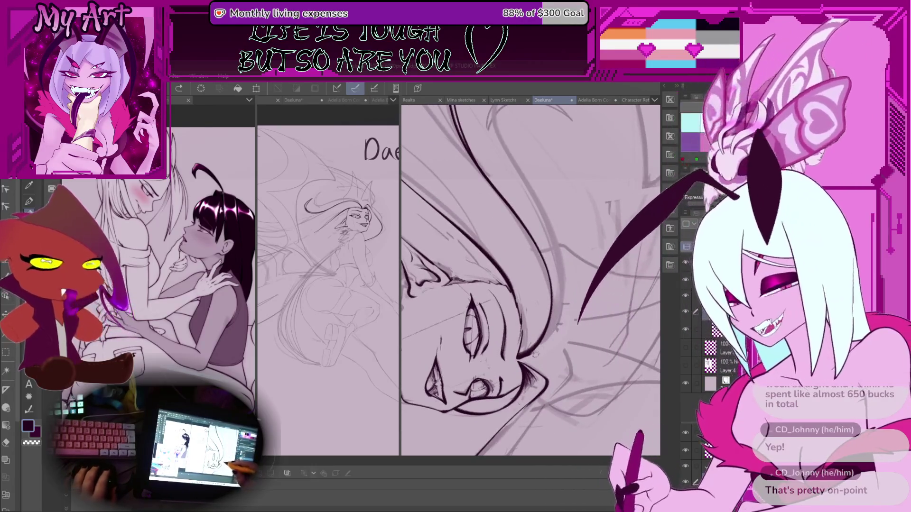
left_click_drag(548, 328, 551, 380)
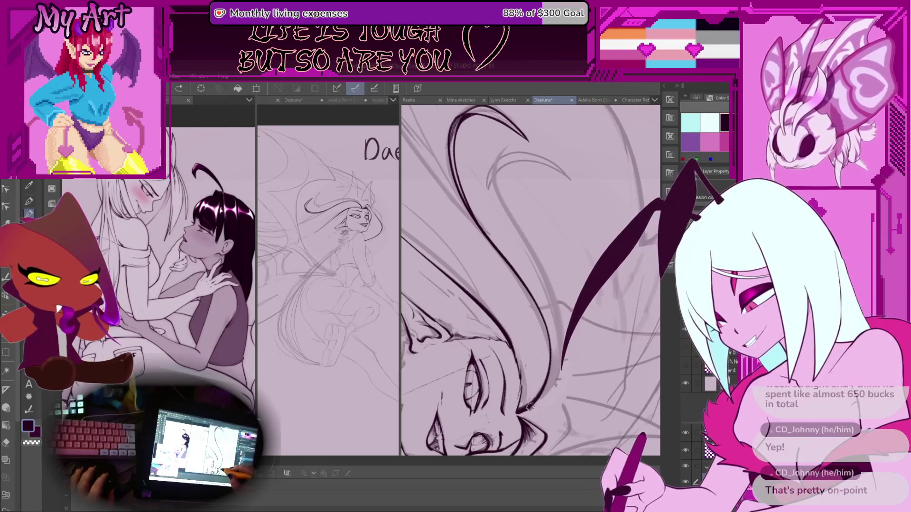
Step: Zoom in on the hair and ink a thin line along the hair outline
mouse_move(530, 407)
left_mouse_down()
mouse_move(539, 378)
mouse_move(520, 382)
left_mouse_up()
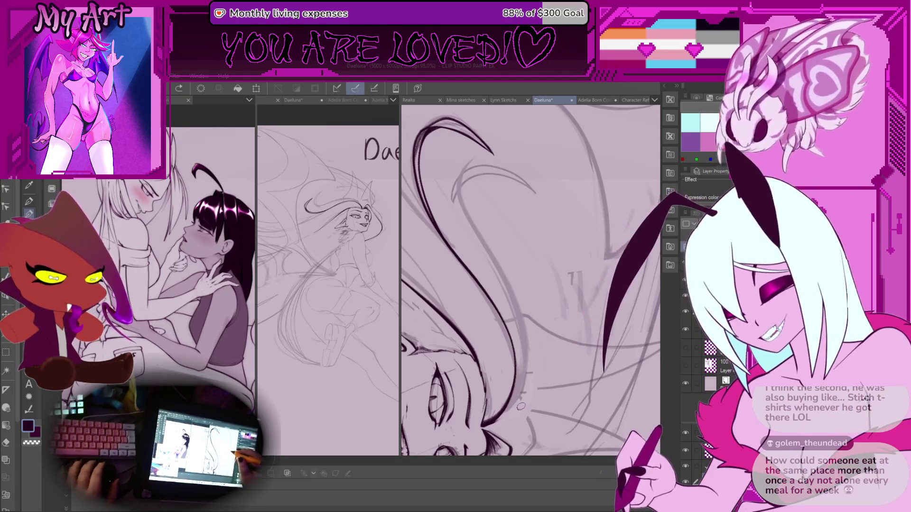
scroll(520, 407, "down", 5)
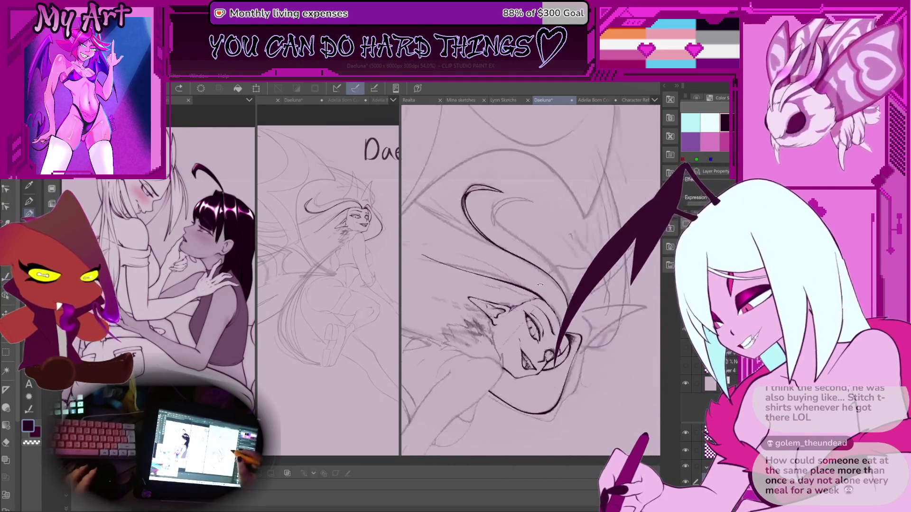
scroll(540, 285, "up", 6)
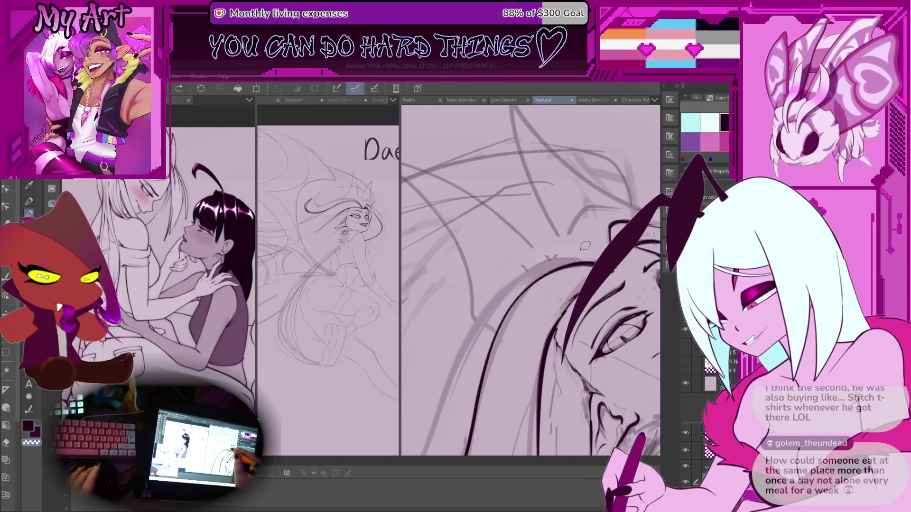
scroll(585, 245, "up", 2)
left_click_drag(477, 291, 529, 264)
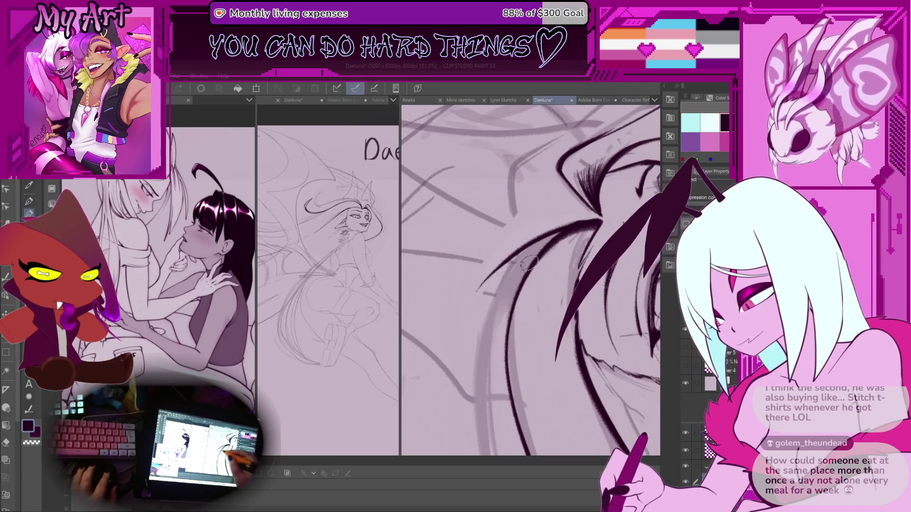
scroll(534, 242, "down", 2)
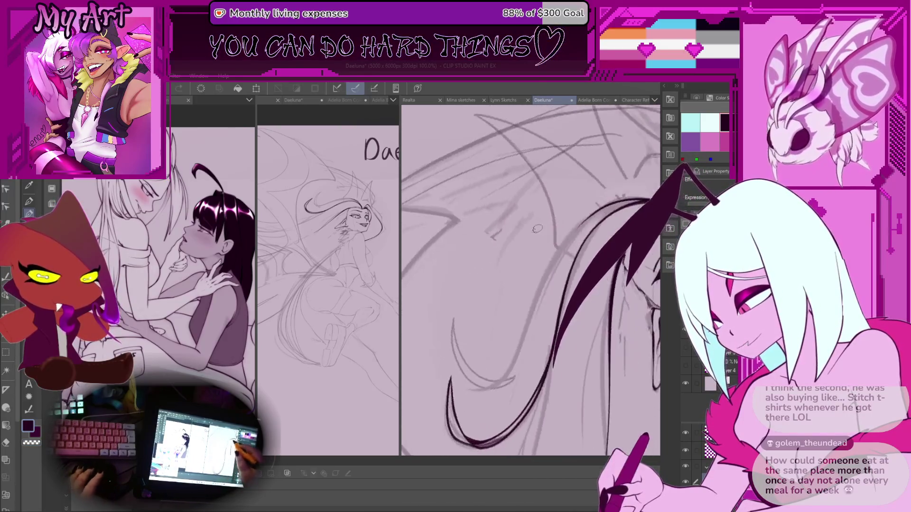
scroll(537, 229, "up", 3)
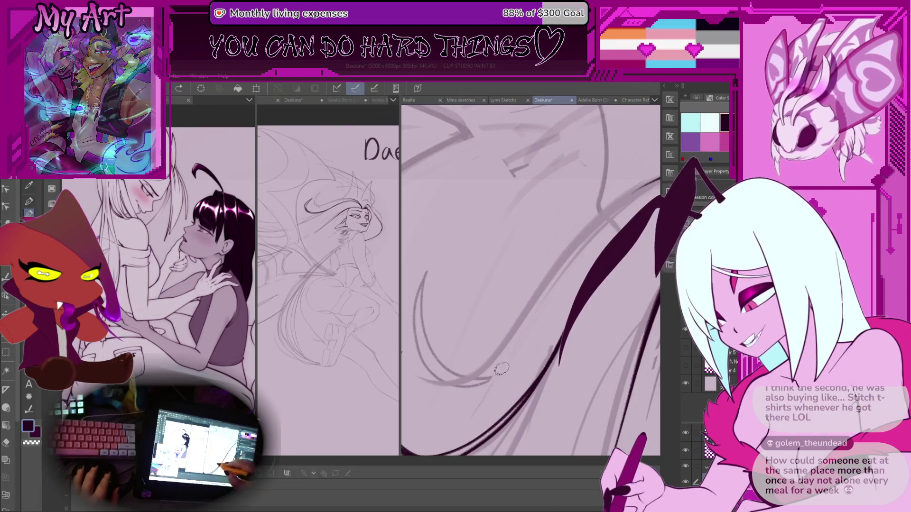
Step: Redraw the too-short V-shaped hair curve as one long sweeping strand, then reframe toward the eye
left_click_drag(498, 373, 525, 332)
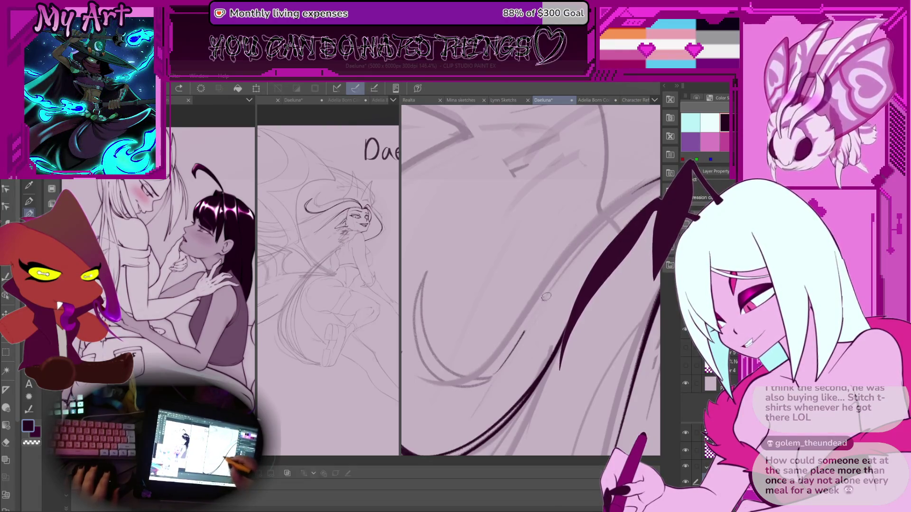
key("ctrl+z")
left_click_drag(495, 373, 643, 182)
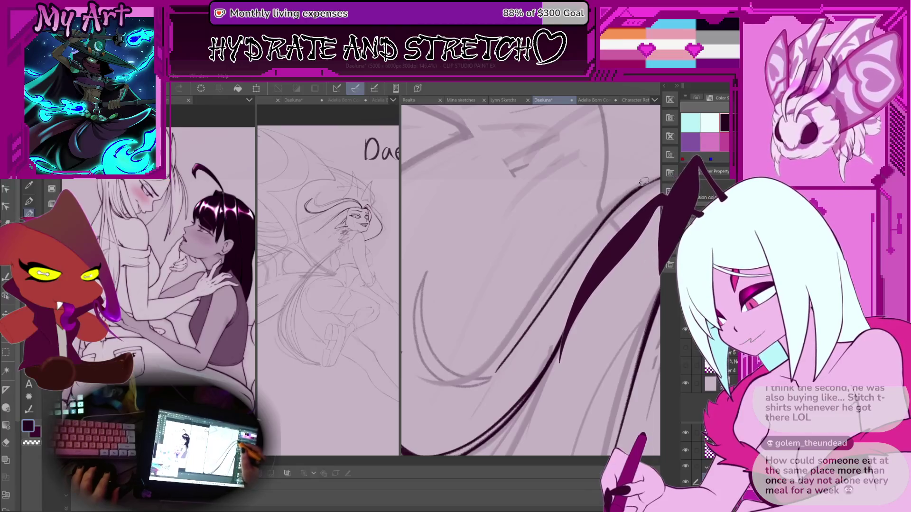
scroll(500, 288, "up", 3)
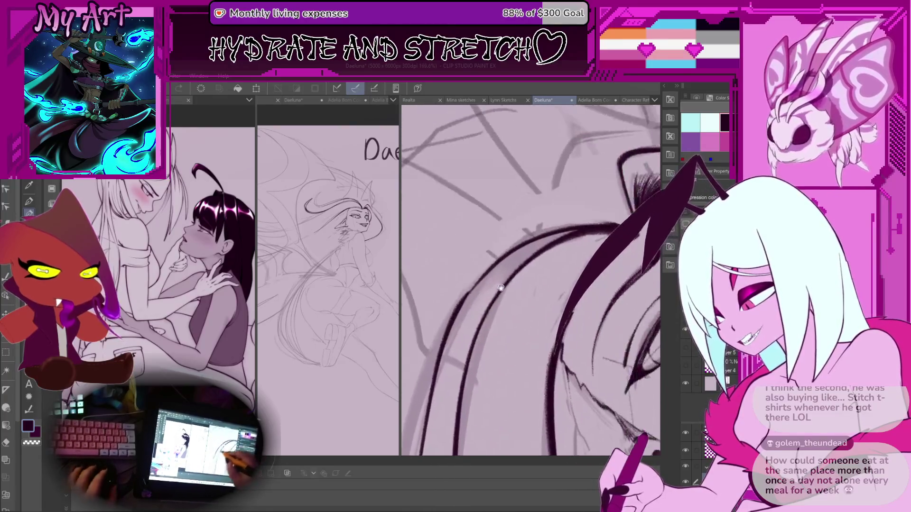
left_click_drag(500, 288, 492, 291)
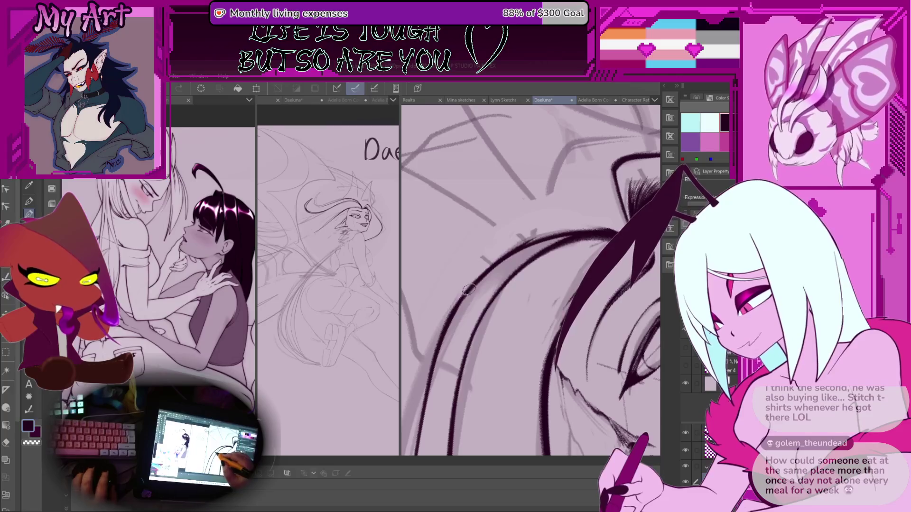
key("asciicircum")
key("asciicircum")
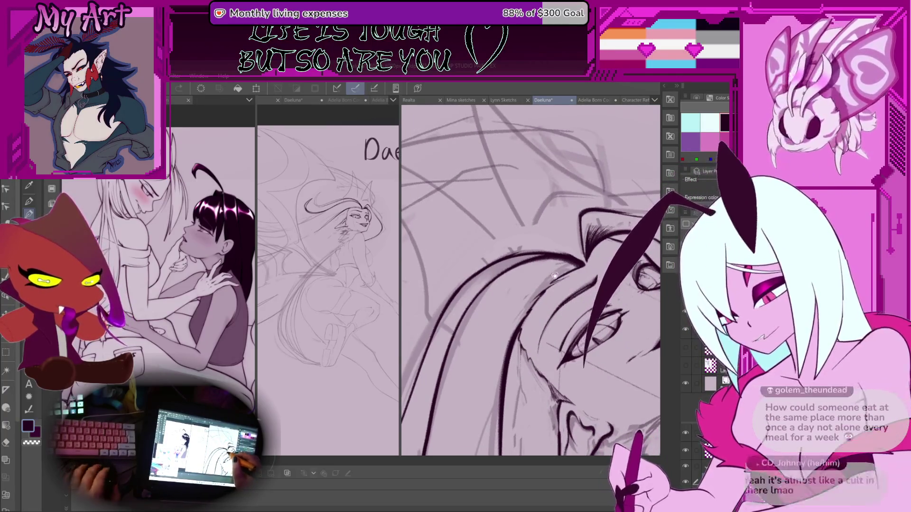
left_click_drag(593, 299, 560, 271)
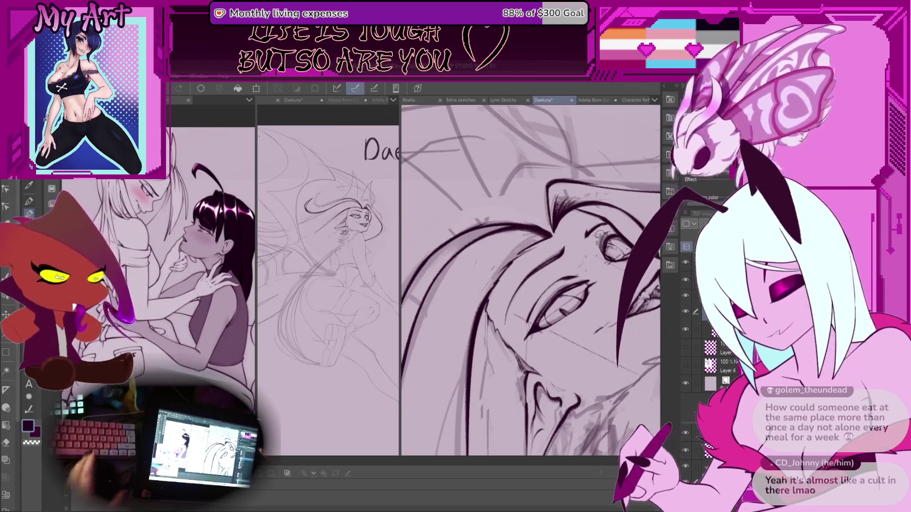
scroll(521, 224, "down", 2)
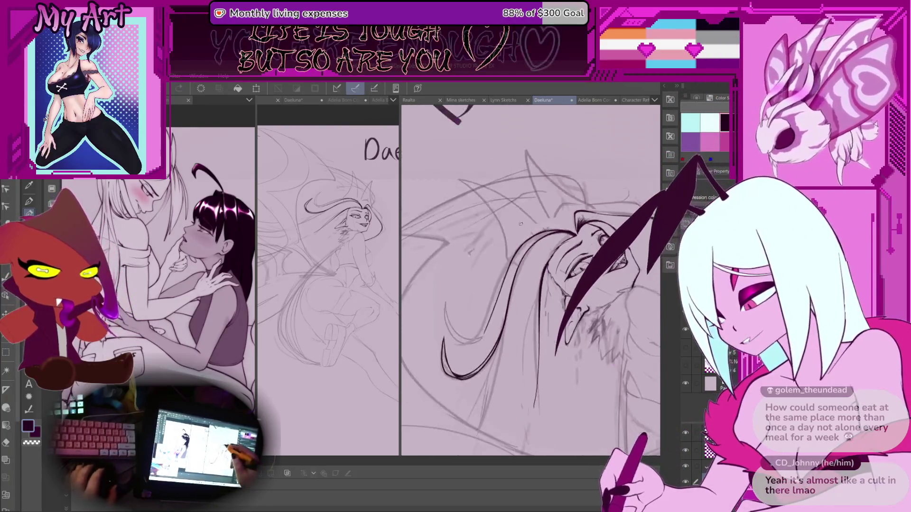
Step: Turn the face upright, zoom in, and try a faint hair stroke that gets undone
left_click_drag(521, 224, 527, 214)
left_click_drag(526, 318, 524, 304)
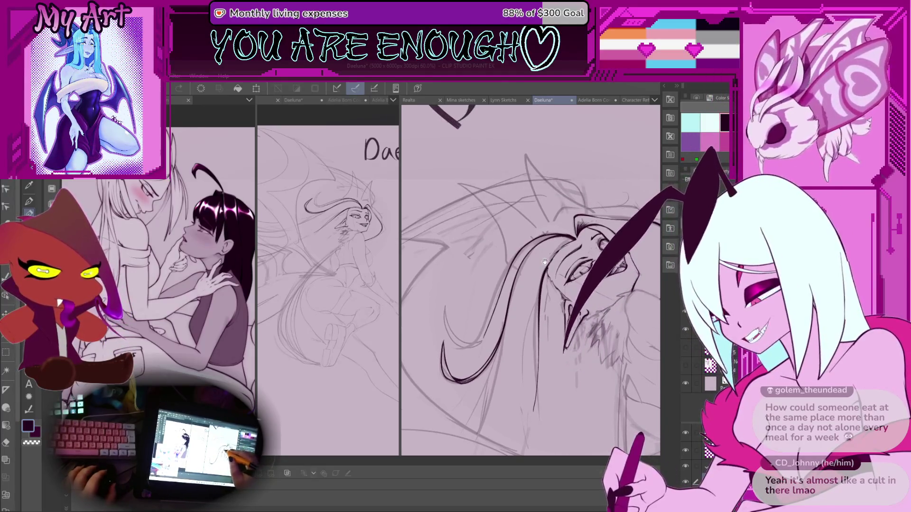
left_click_drag(560, 247, 463, 240)
scroll(463, 240, "up", 5)
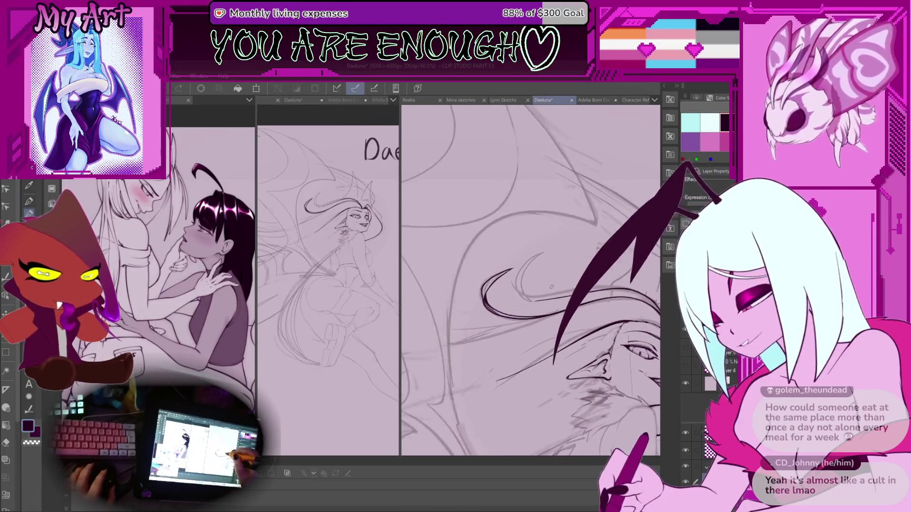
scroll(509, 291, "down", 2)
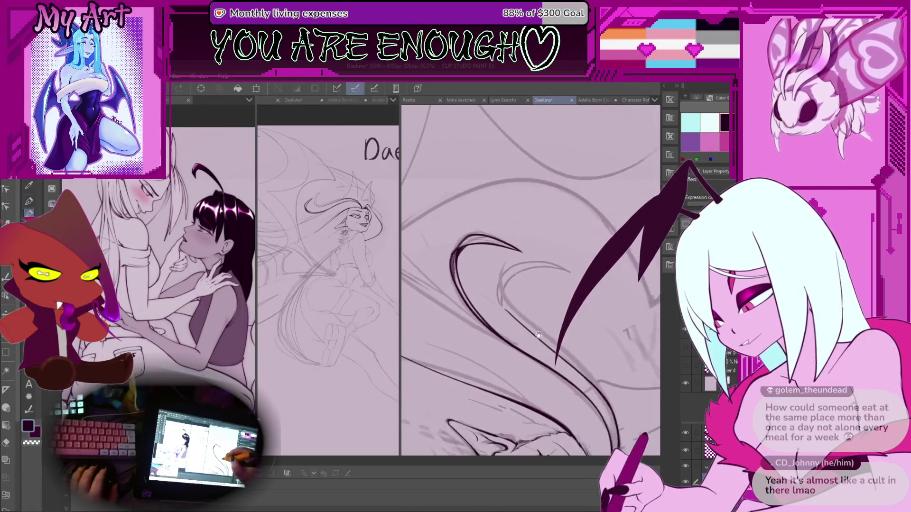
scroll(468, 277, "up", 2)
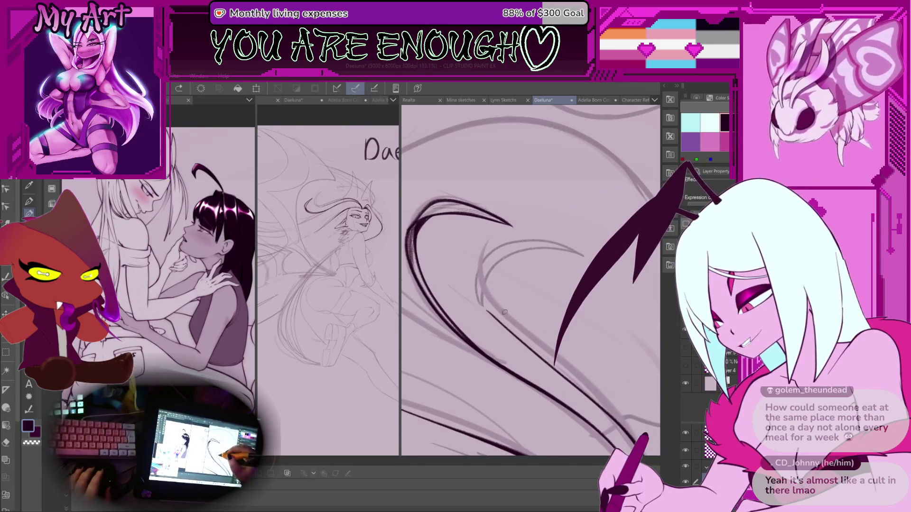
left_click_drag(504, 311, 480, 258)
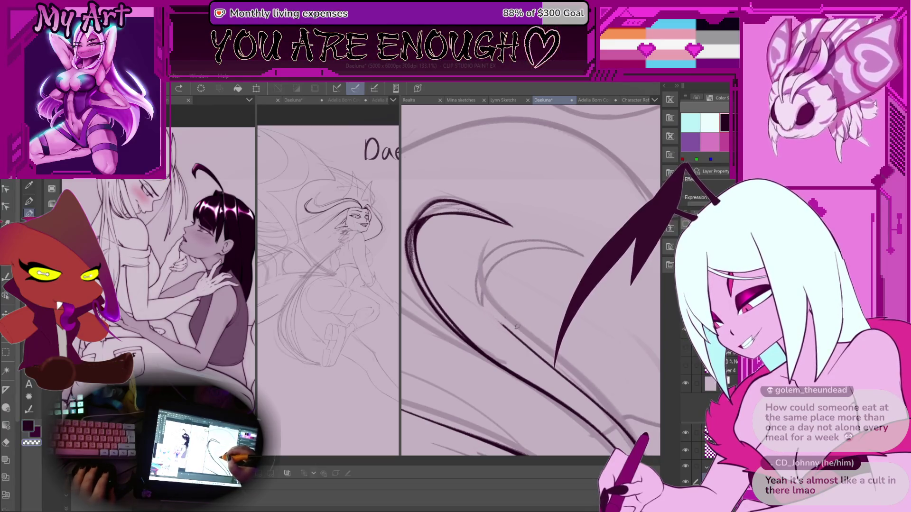
key("ctrl+z")
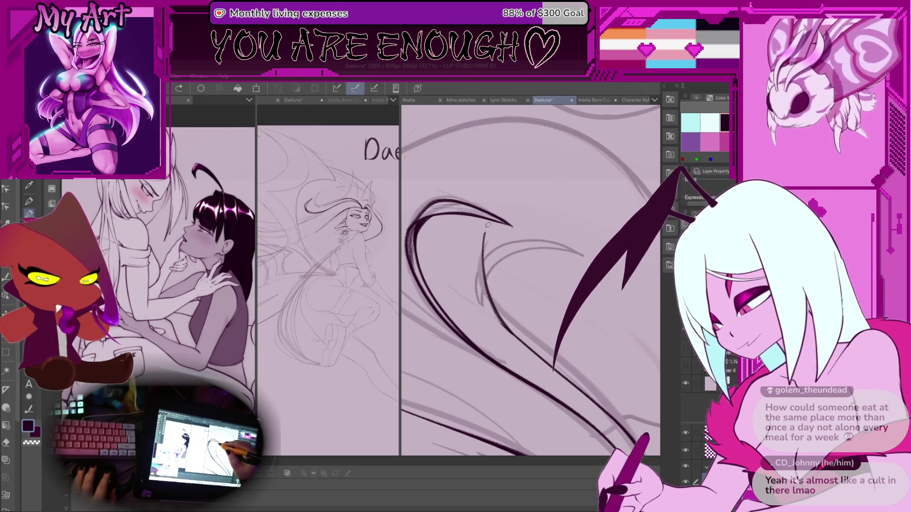
Step: Ink a curved stroke along the pointed hair tip, adjusting canvas tilt and zoom
key("ctrl+minus")
key("minus")
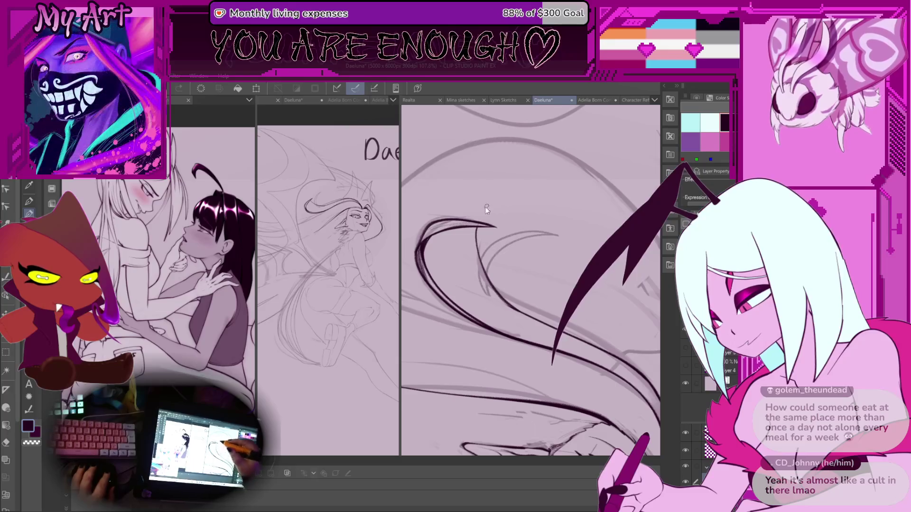
left_click_drag(506, 304, 464, 231)
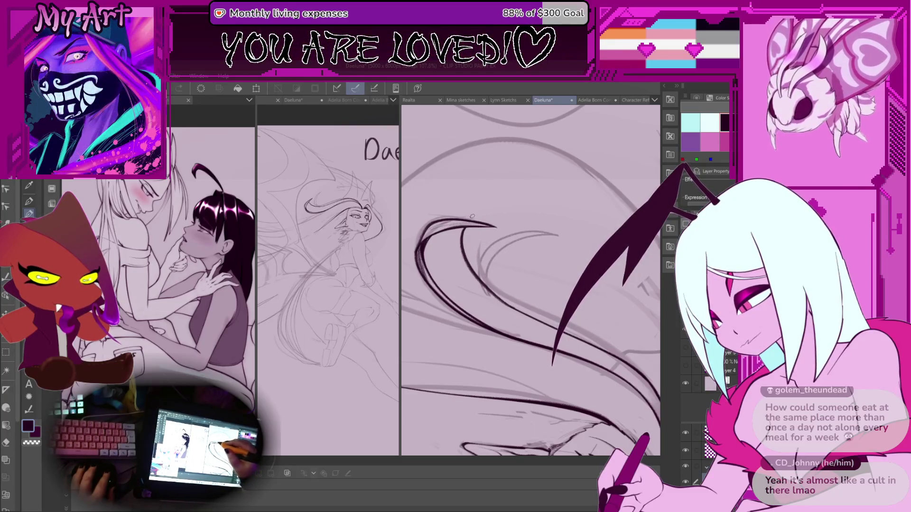
key("minus")
key("minus")
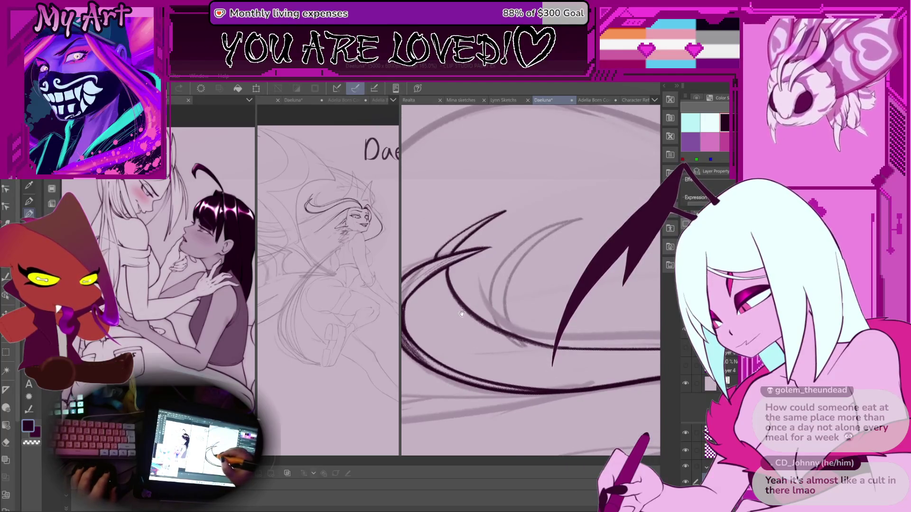
key("minus")
key("ctrl+z")
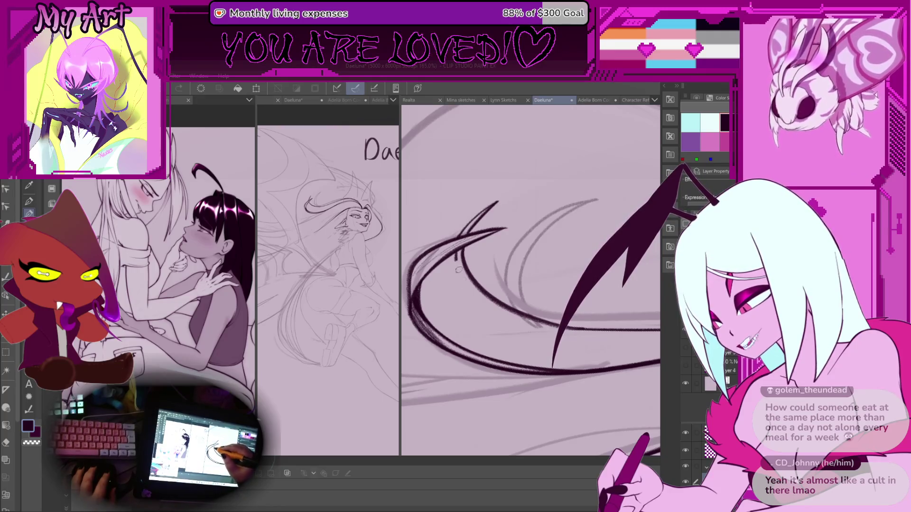
scroll(476, 293, "down", 5)
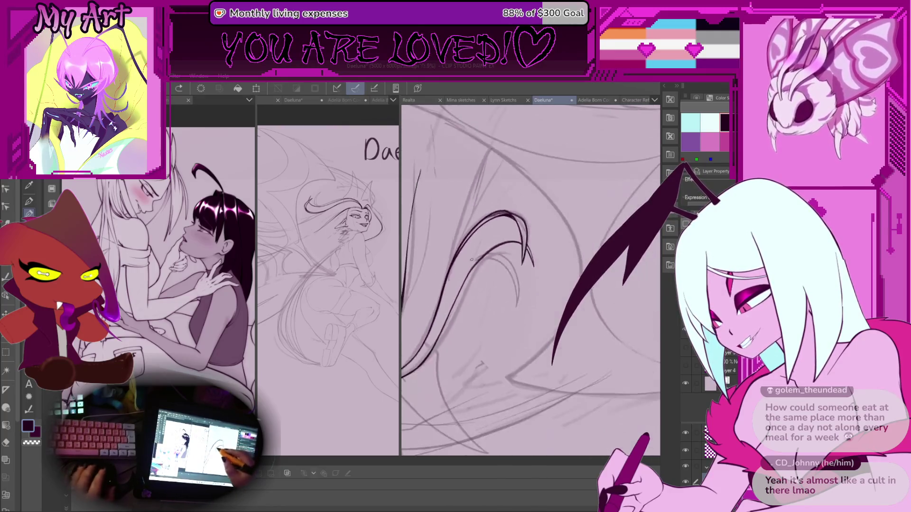
scroll(503, 238, "up", 5)
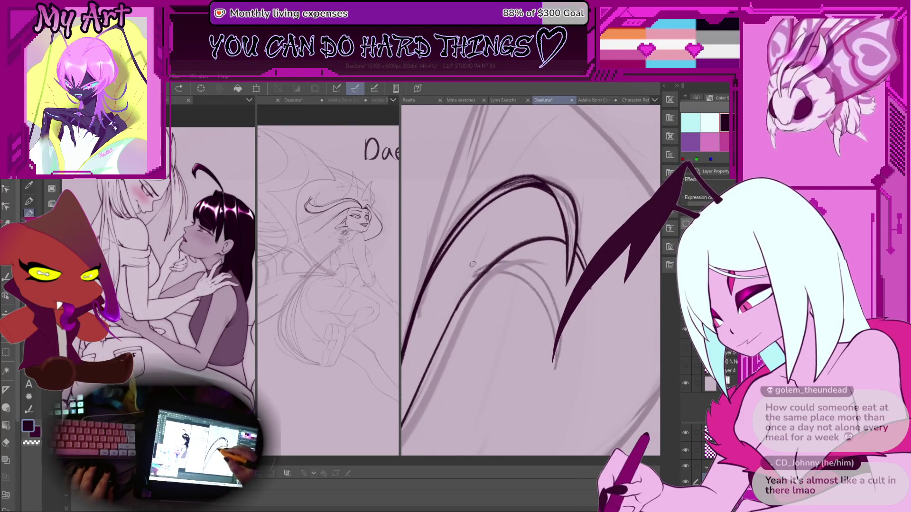
scroll(477, 232, "down", 1)
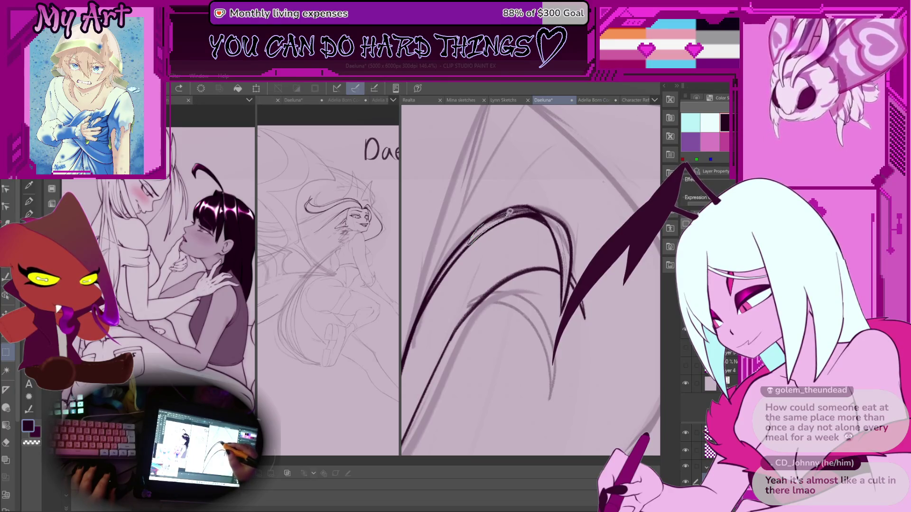
key("ctrl+a")
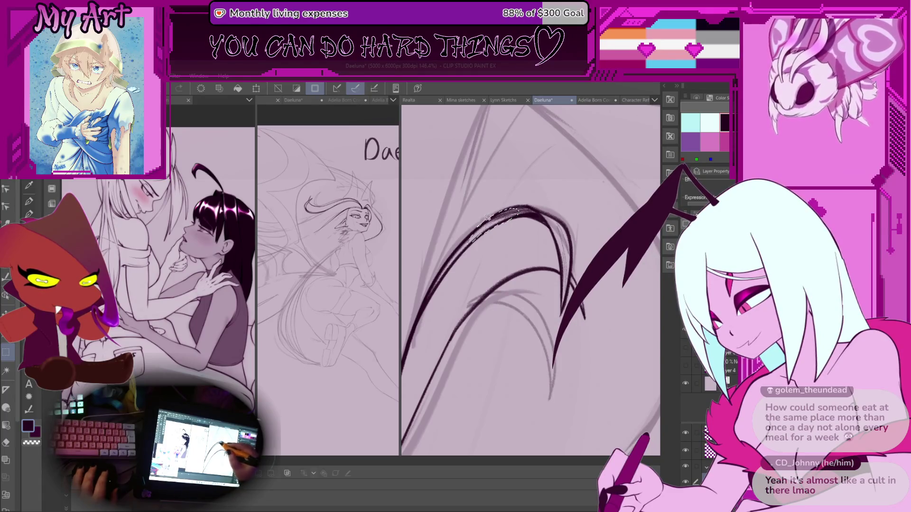
Step: Switch to the pen and ink a long hair strand sweeping up-right toward the canvas edge
scroll(504, 224, "up", 5)
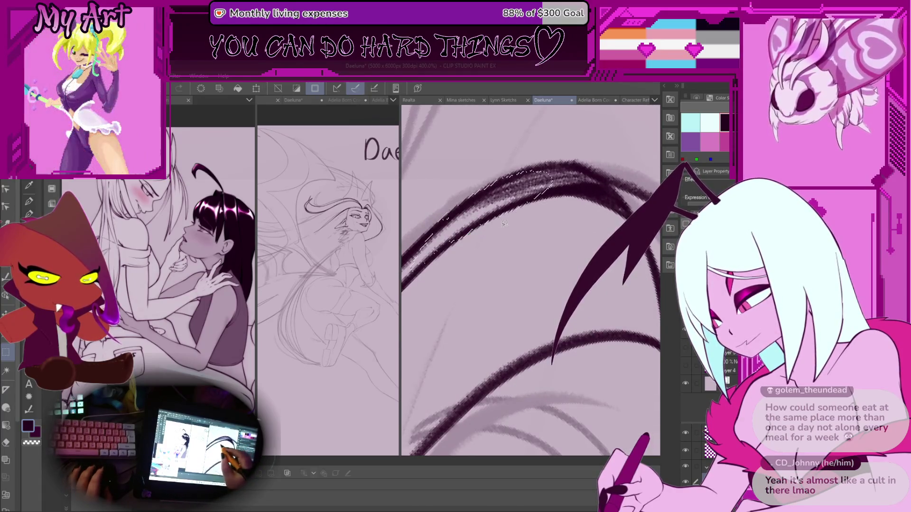
scroll(527, 199, "down", 2)
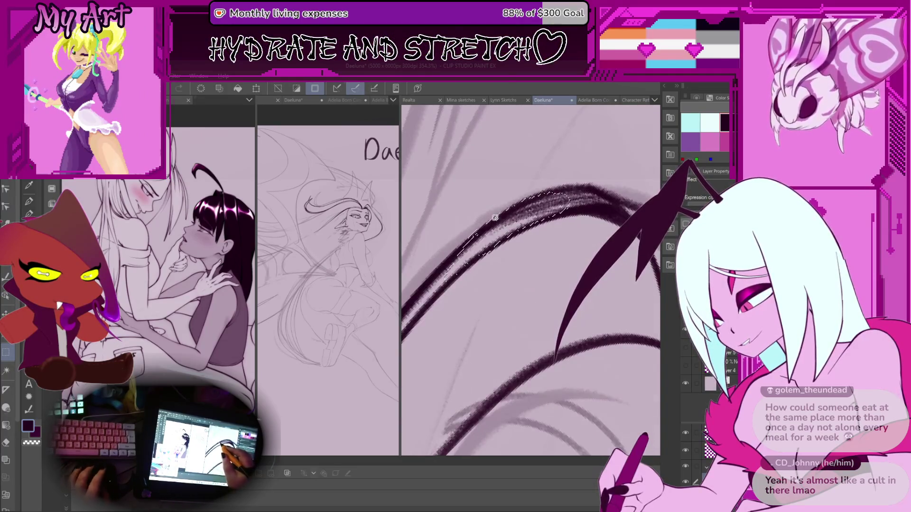
scroll(536, 194, "down", 5)
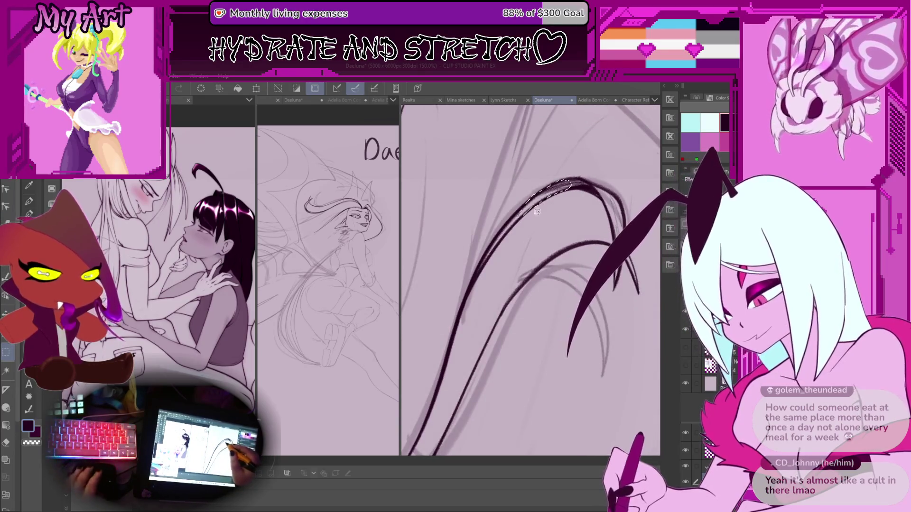
key("p")
key("p")
left_click_drag(520, 245, 455, 343)
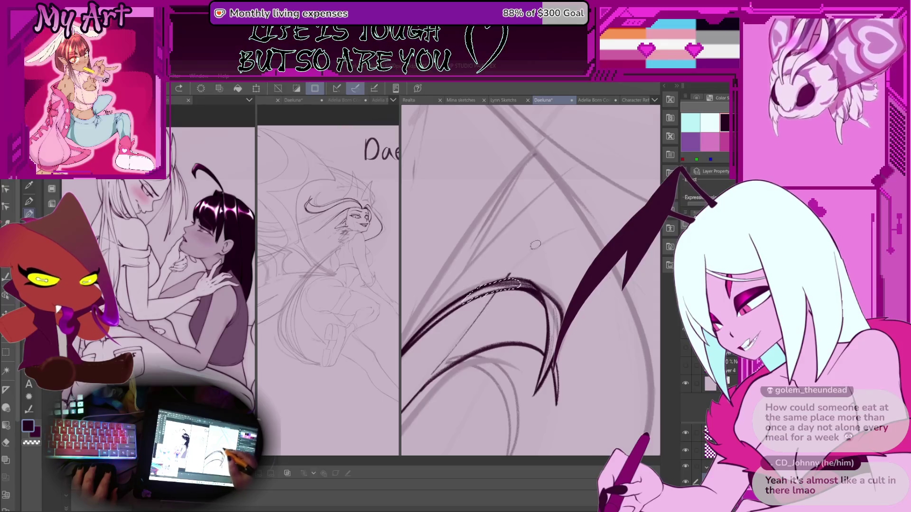
mouse_move(450, 363)
left_mouse_down()
mouse_move(428, 379)
mouse_move(491, 299)
left_mouse_up()
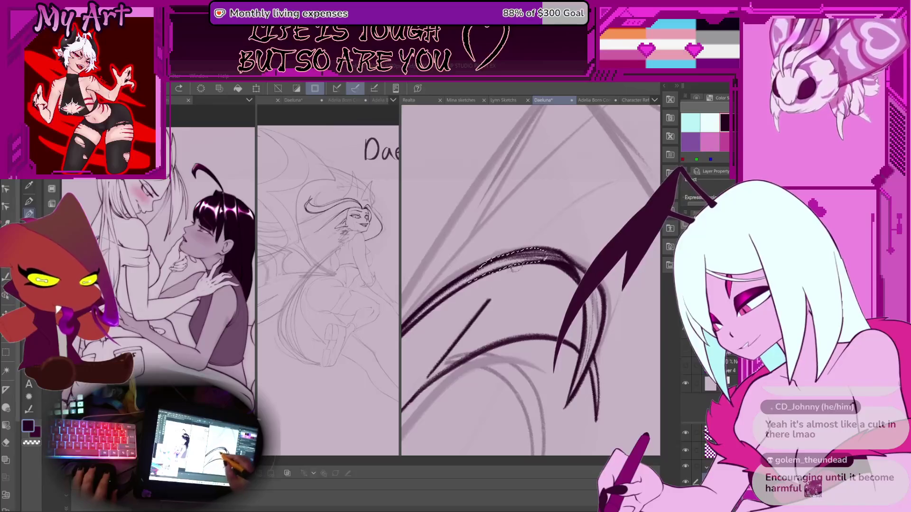
mouse_move(513, 268)
left_mouse_down()
mouse_move(610, 177)
mouse_move(517, 216)
mouse_move(515, 226)
left_mouse_up()
key("ctrl+z")
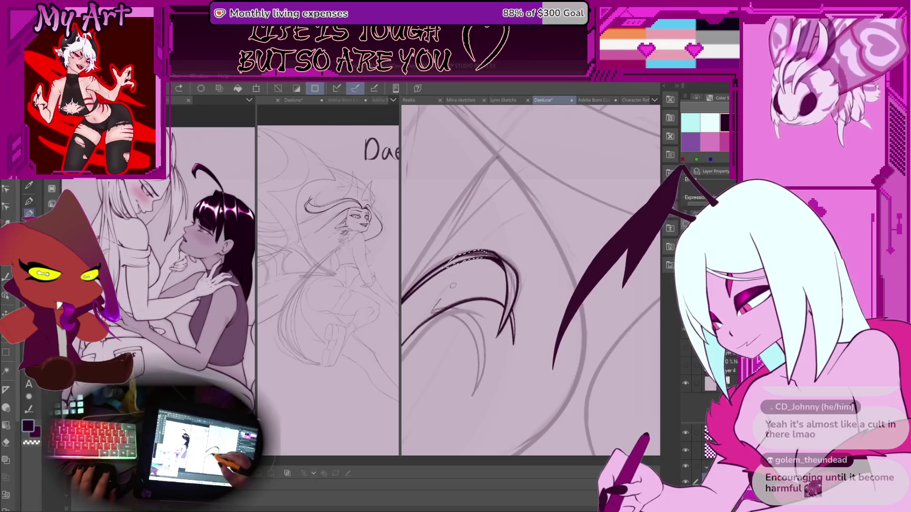
mouse_move(470, 255)
left_mouse_down()
mouse_move(574, 161)
mouse_move(611, 141)
left_mouse_up()
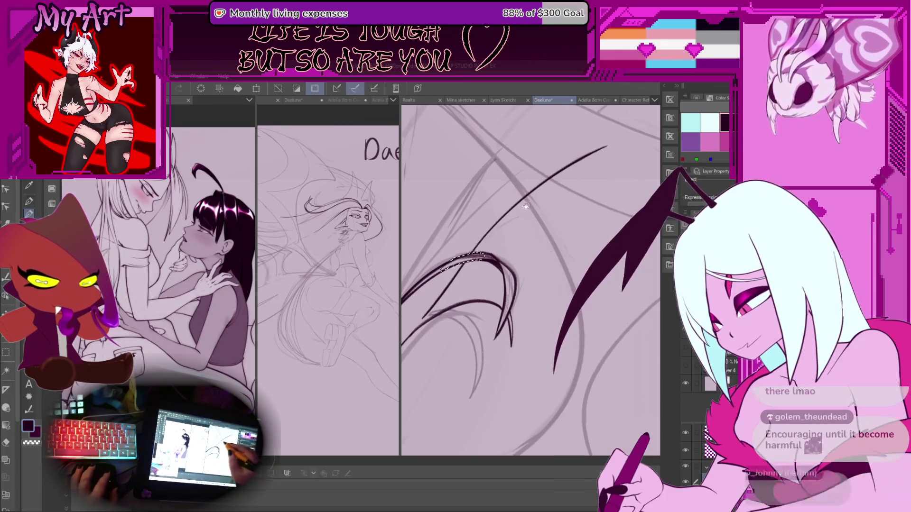
mouse_move(486, 223)
left_mouse_down()
mouse_move(534, 240)
mouse_move(521, 274)
left_mouse_up()
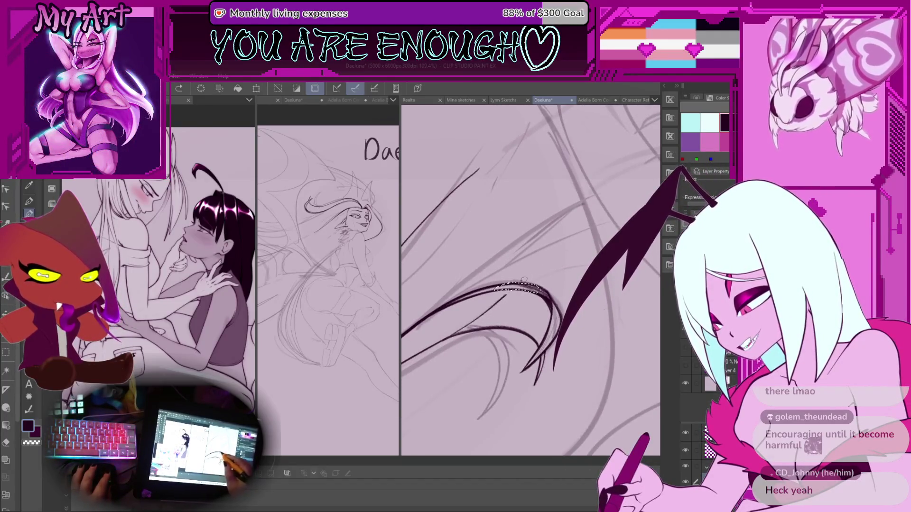
Step: Ink a line along the hair curl and a strand running up-right from it
left_click_drag(524, 280, 453, 339)
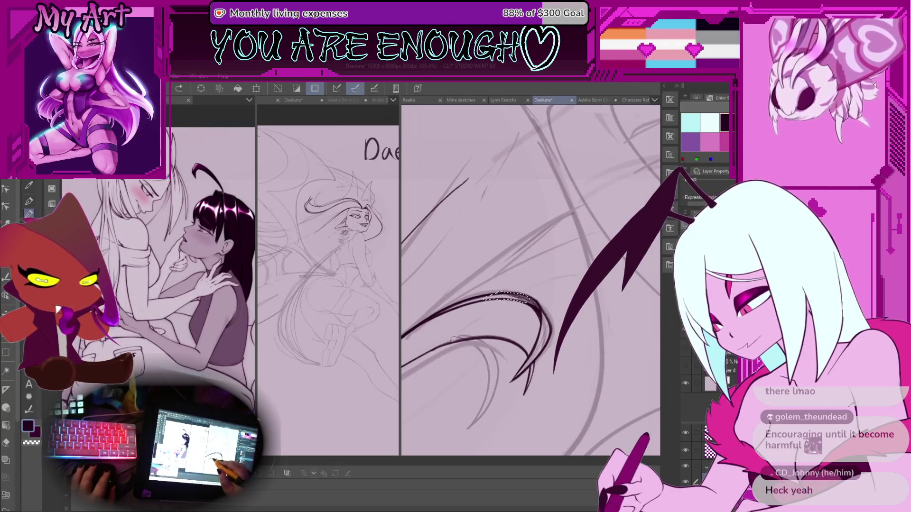
mouse_move(572, 252)
left_mouse_down()
mouse_move(461, 334)
mouse_move(475, 333)
mouse_move(437, 350)
mouse_move(569, 244)
left_mouse_up()
scroll(437, 350, "down", 3)
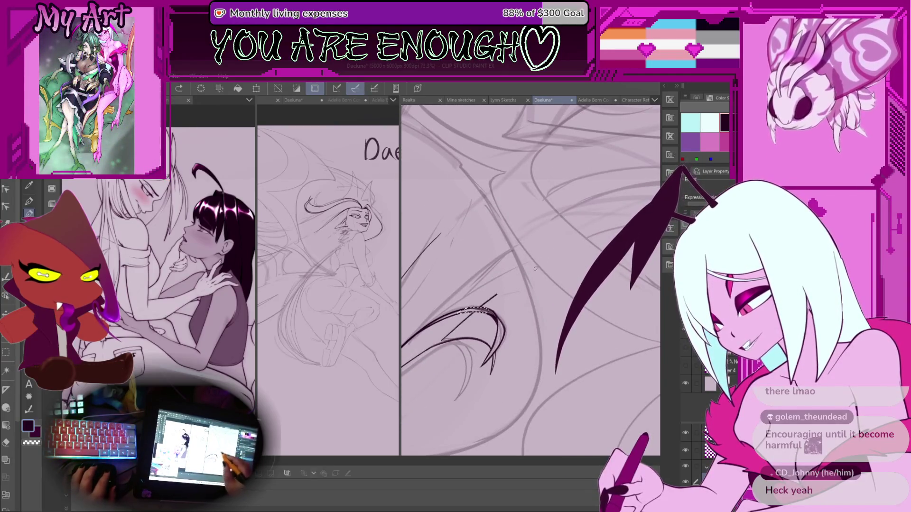
left_click_drag(475, 337, 438, 342)
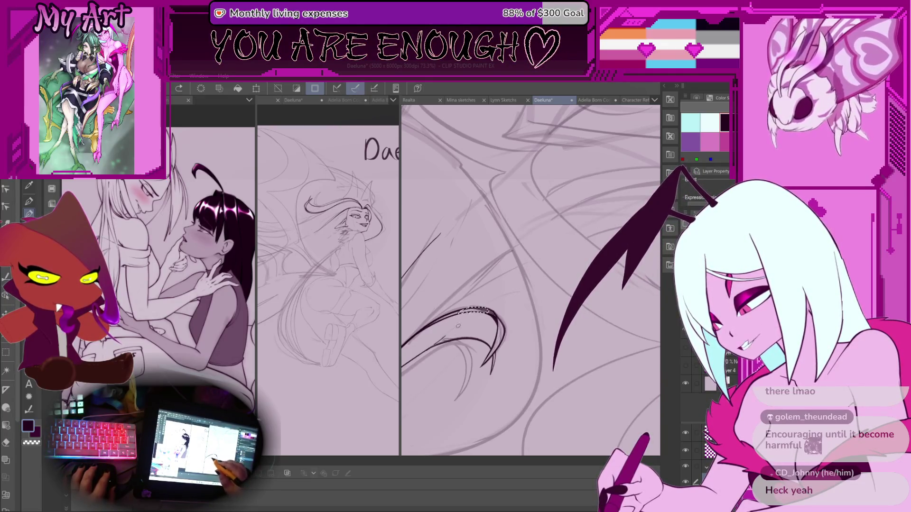
scroll(458, 326, "down", 2)
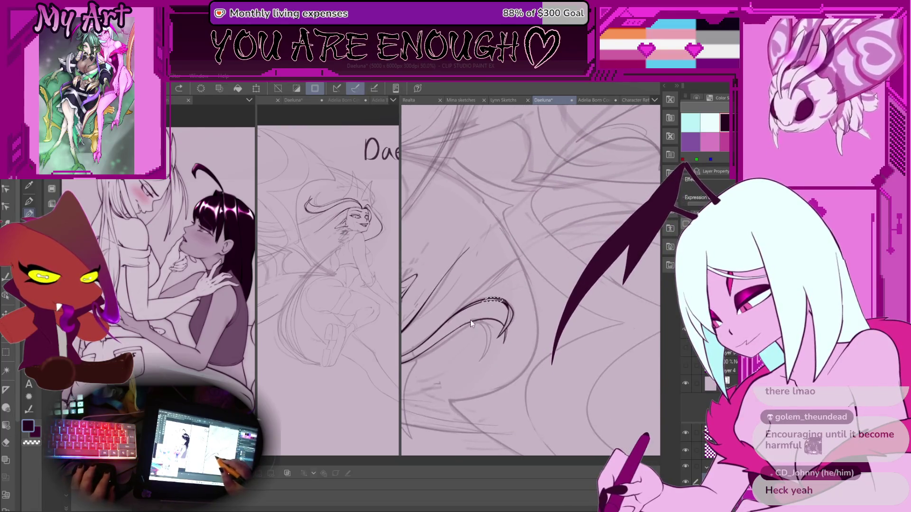
scroll(470, 320, "up", 2)
left_click_drag(487, 302, 631, 218)
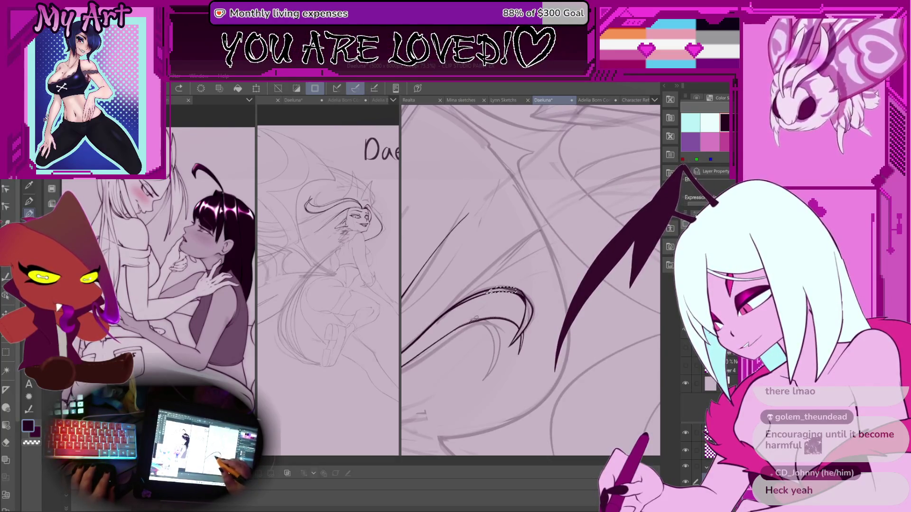
scroll(622, 216, "down", 3)
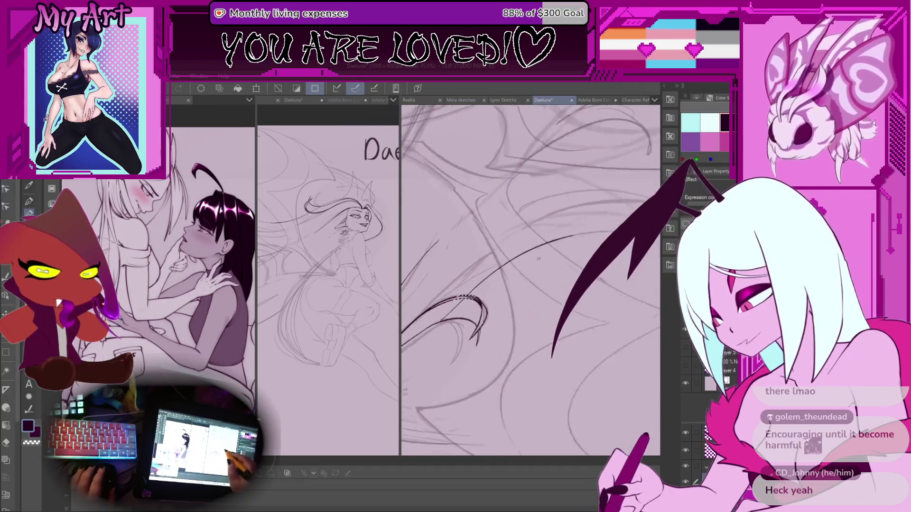
Step: Tilt the canvas steeply and thicken the lower part of the diagonal hair strand
key("minus")
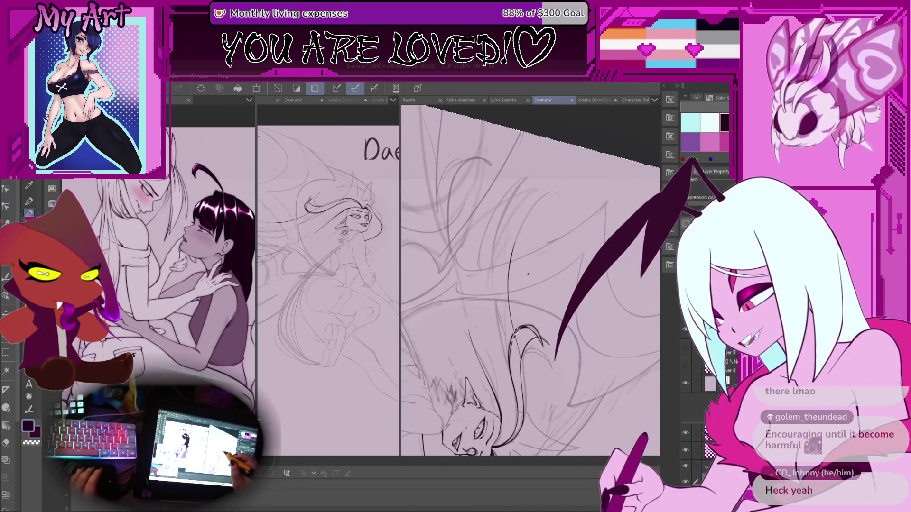
key("minus")
key("minus")
key("minus")
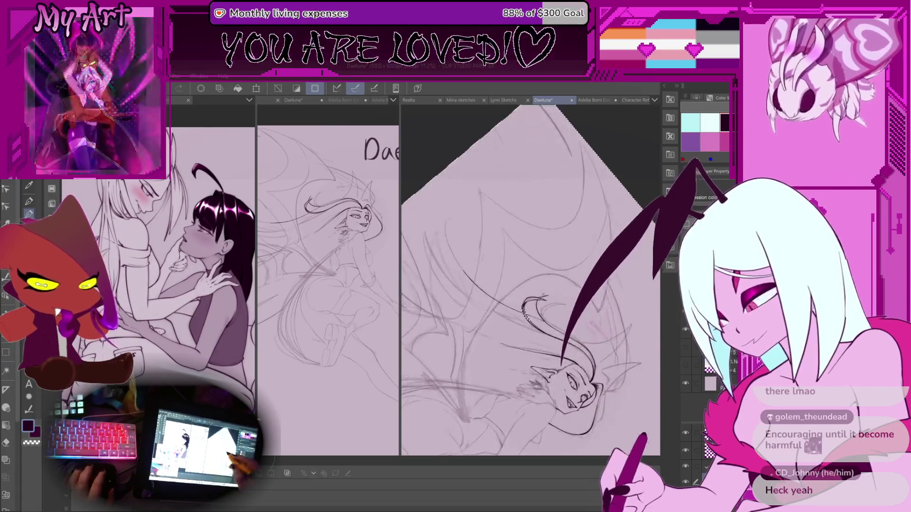
scroll(523, 308, "up", 5)
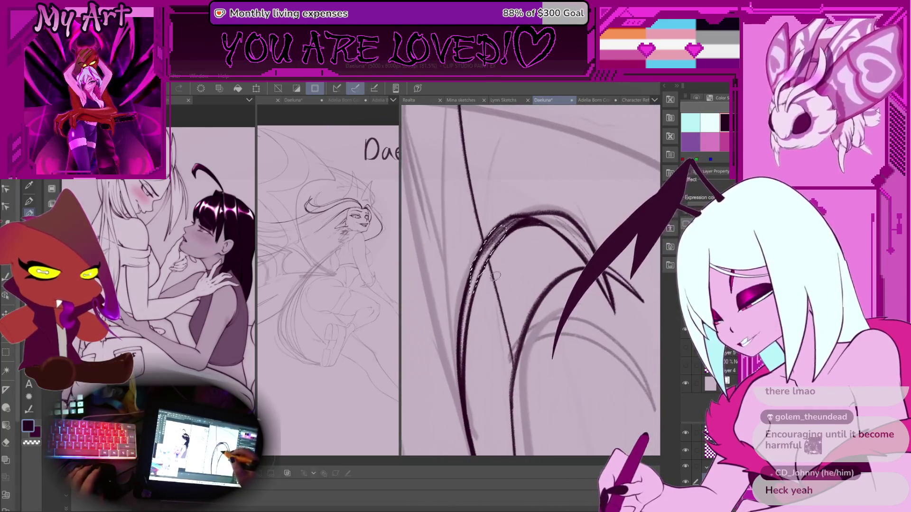
scroll(492, 264, "down", 3)
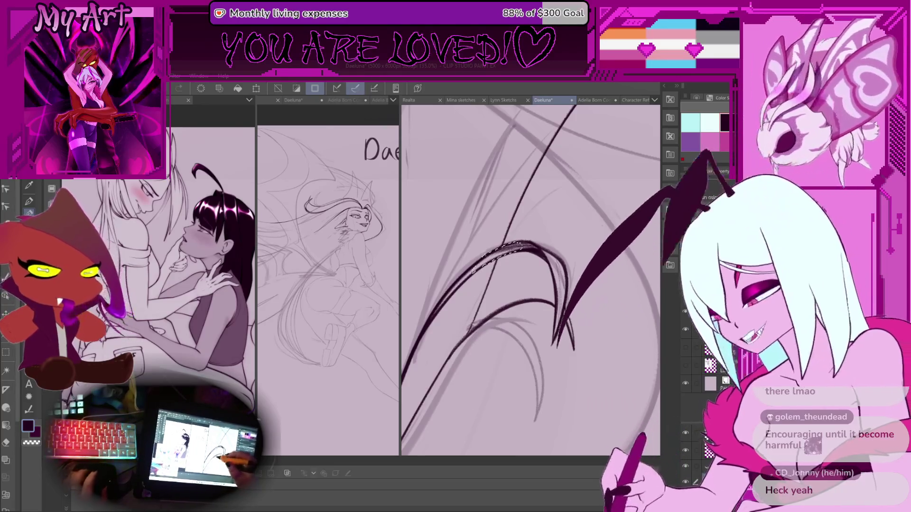
scroll(474, 311, "up", 6)
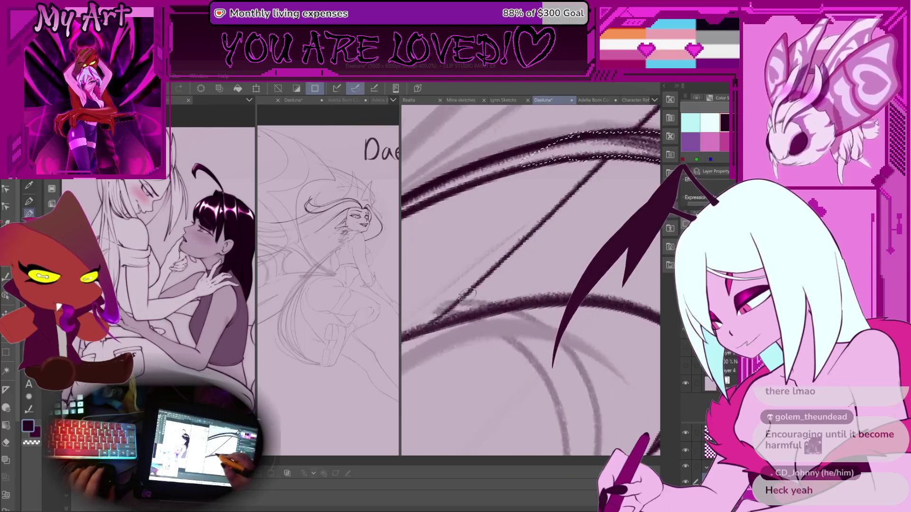
mouse_move(474, 349)
left_mouse_down()
mouse_move(545, 283)
mouse_move(507, 318)
mouse_move(532, 293)
left_mouse_up()
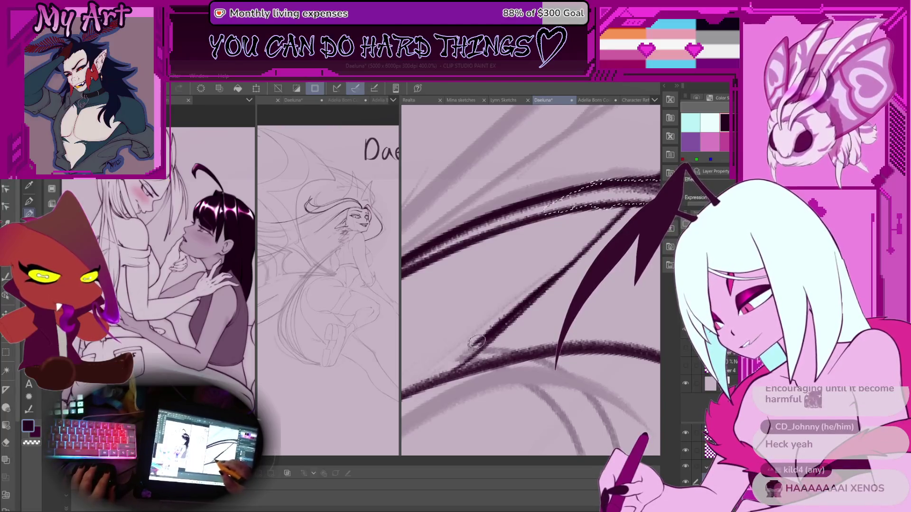
key("-")
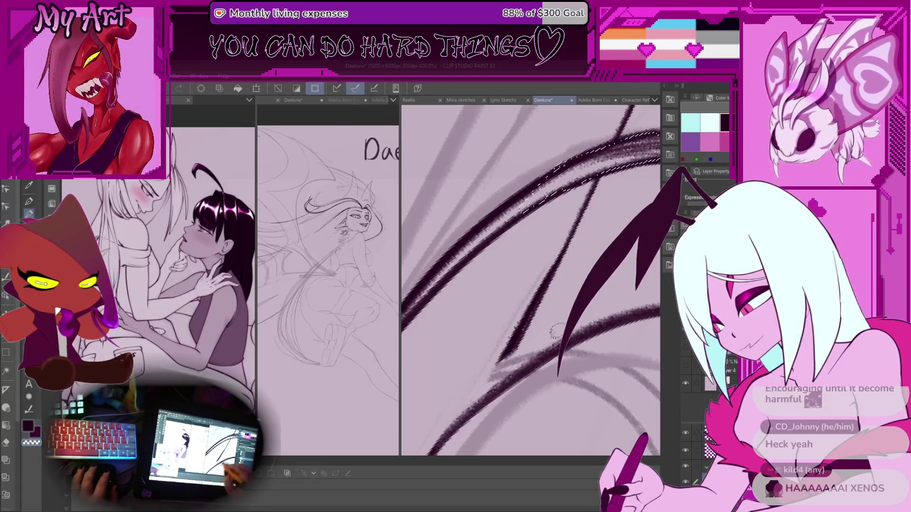
scroll(556, 332, "down", 3)
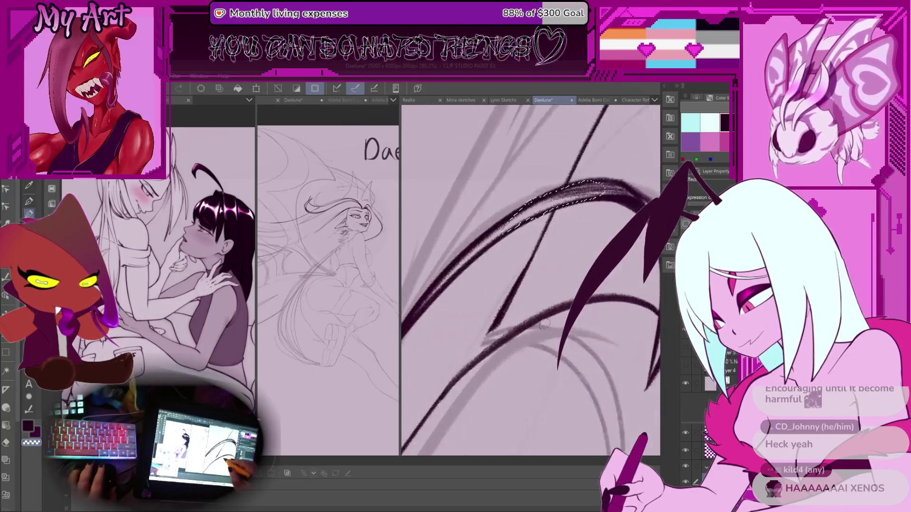
scroll(543, 324, "down", 2)
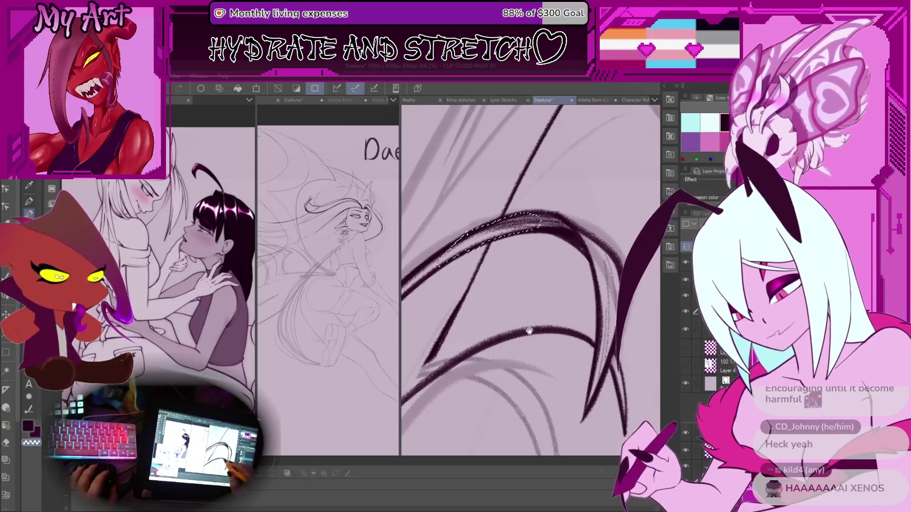
scroll(530, 330, "up", 3)
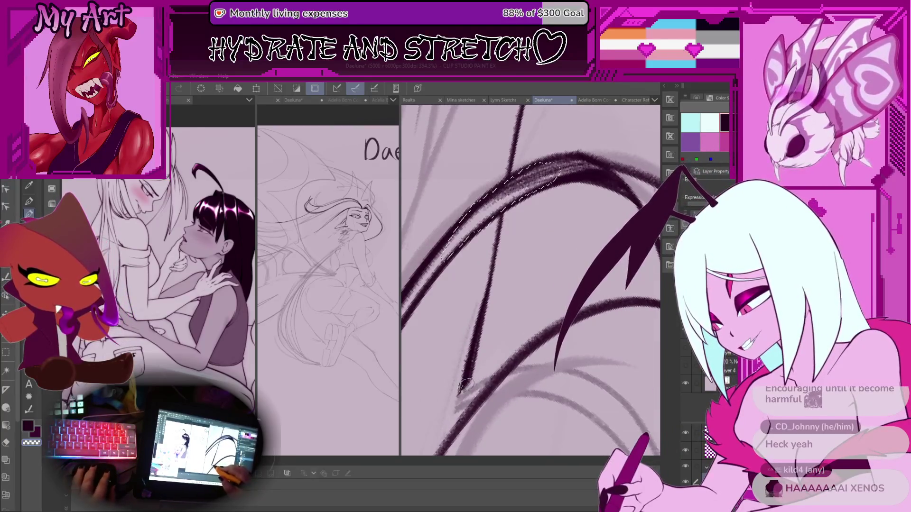
scroll(518, 334, "down", 2)
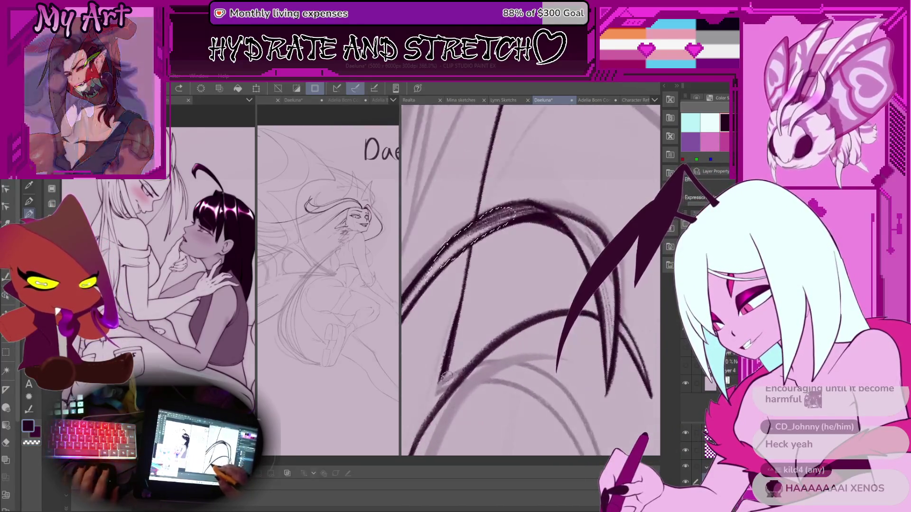
Step: Try several versions of the lower-left hair strand, undoing each attempt
mouse_move(490, 333)
left_mouse_down()
mouse_move(454, 367)
mouse_move(591, 287)
left_mouse_up()
key("ctrl+z")
left_click_drag(439, 381, 522, 308)
key("ctrl+z")
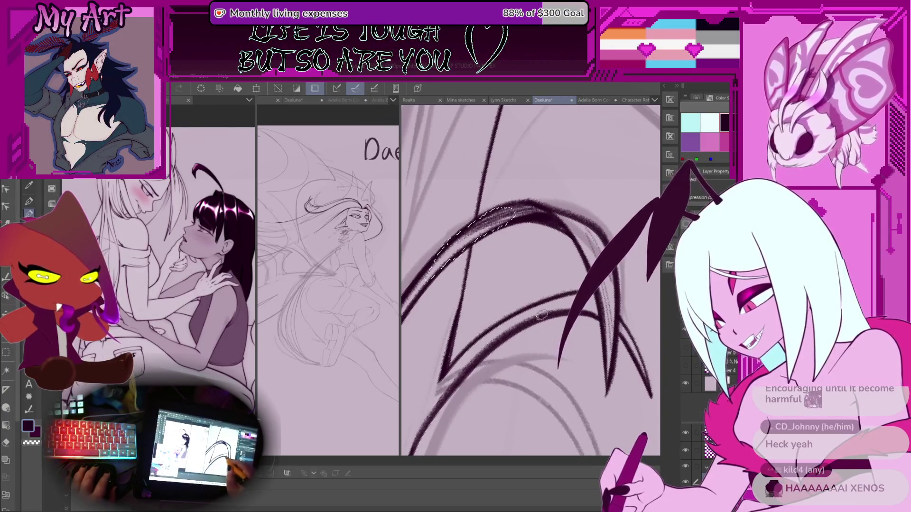
left_click_drag(441, 380, 522, 311)
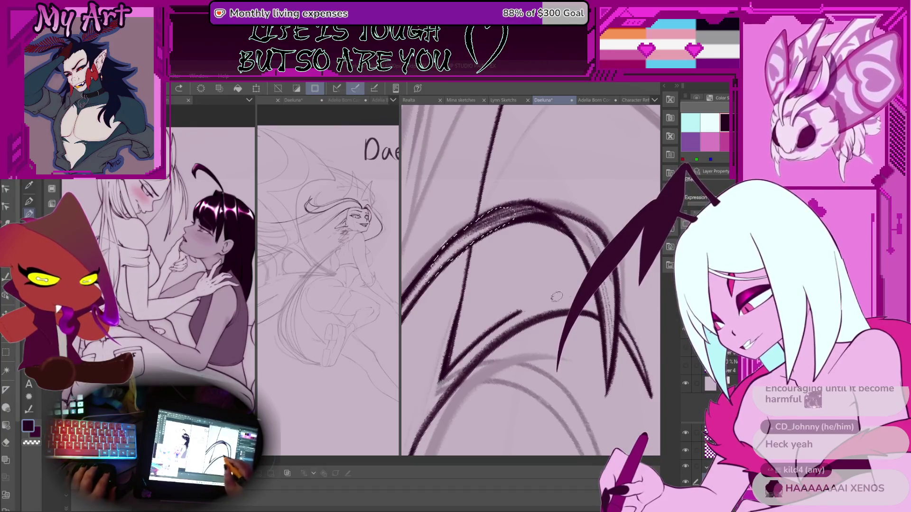
key("ctrl+z")
left_click_drag(451, 366, 522, 306)
key("ctrl+z")
key("ctrl+z")
left_click_drag(449, 365, 495, 329)
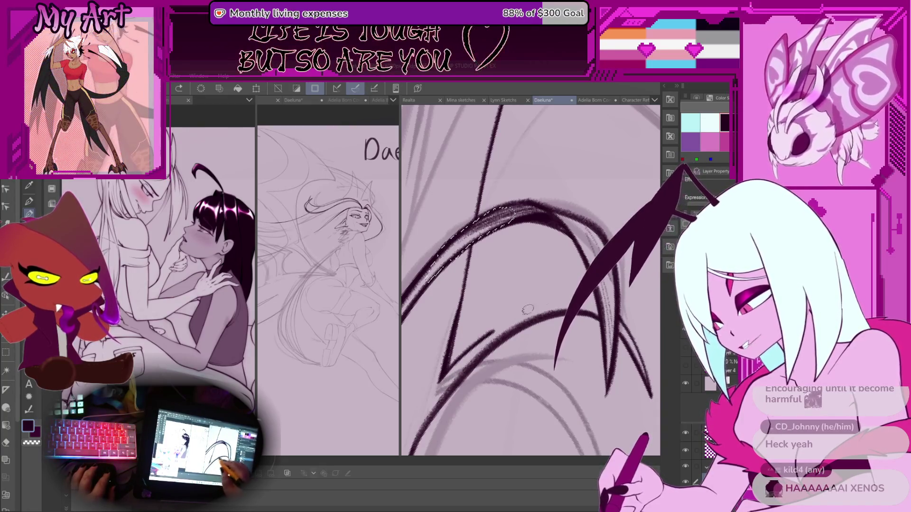
key("ctrl+z")
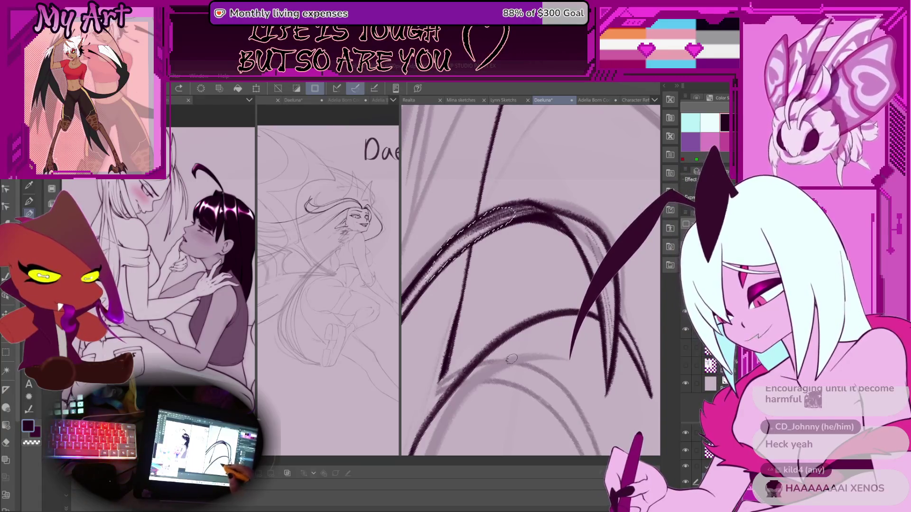
Step: Ink a dark curved hair strand sweeping upward, then zoom out to check it
key("minus")
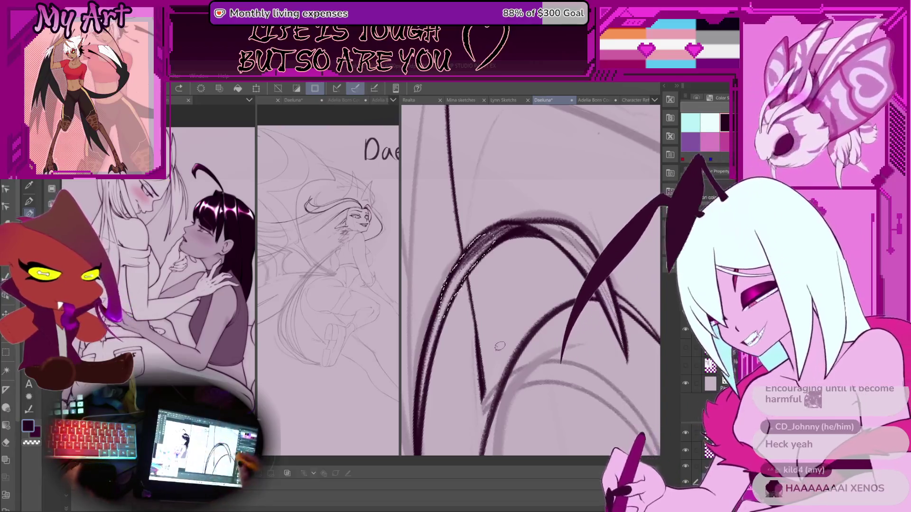
left_click_drag(499, 345, 453, 342)
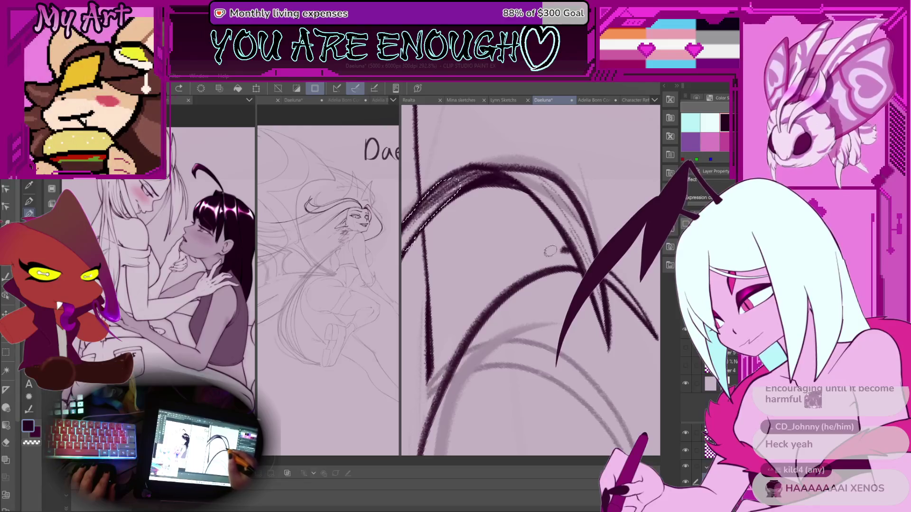
mouse_move(531, 266)
left_mouse_down()
mouse_move(427, 379)
mouse_move(463, 323)
mouse_move(529, 261)
left_mouse_up()
key("ctrl+z")
key("ctrl+z")
left_click_drag(429, 374, 515, 262)
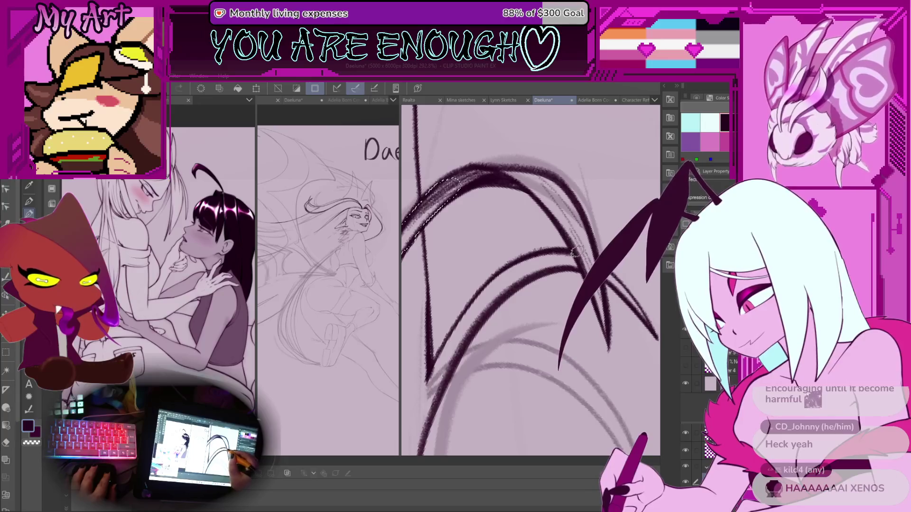
scroll(576, 251, "down", 3)
left_click_drag(567, 359, 568, 374)
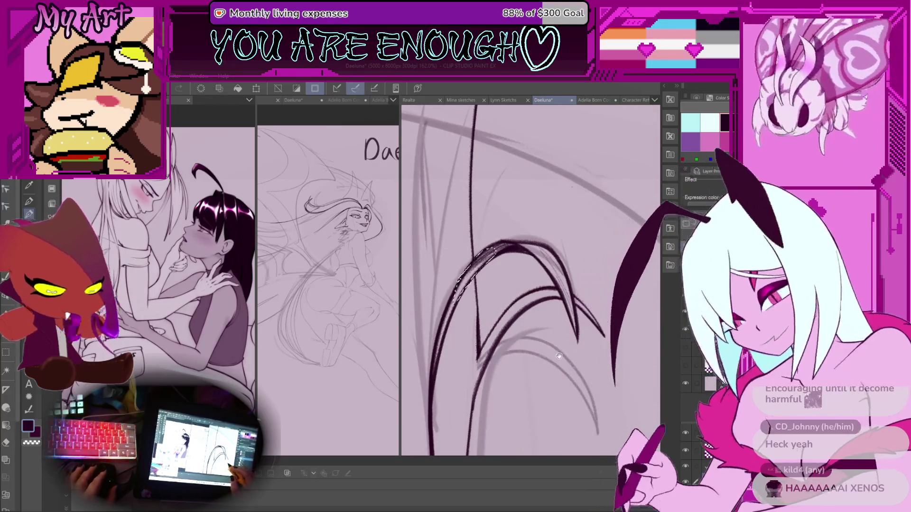
scroll(574, 267, "down", 3)
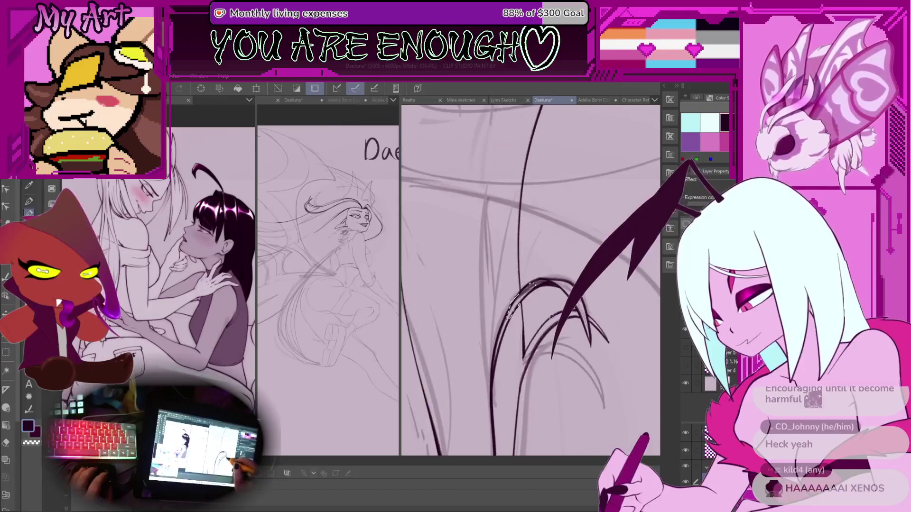
scroll(549, 321, "down", 2)
scroll(548, 320, "up", 5)
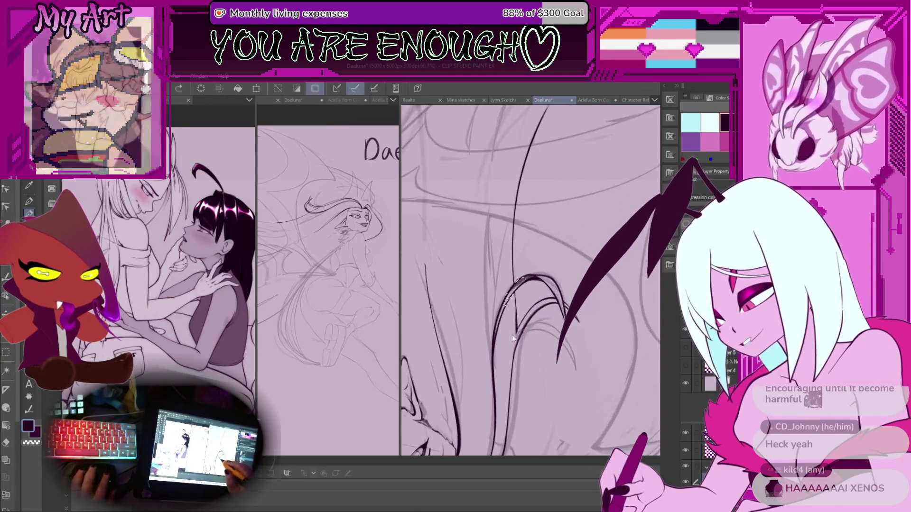
Step: Zoom in on the lower-left strand ends, lasso them, and try redrawing the curve
scroll(532, 266, "up", 1)
left_click_drag(532, 266, 515, 328)
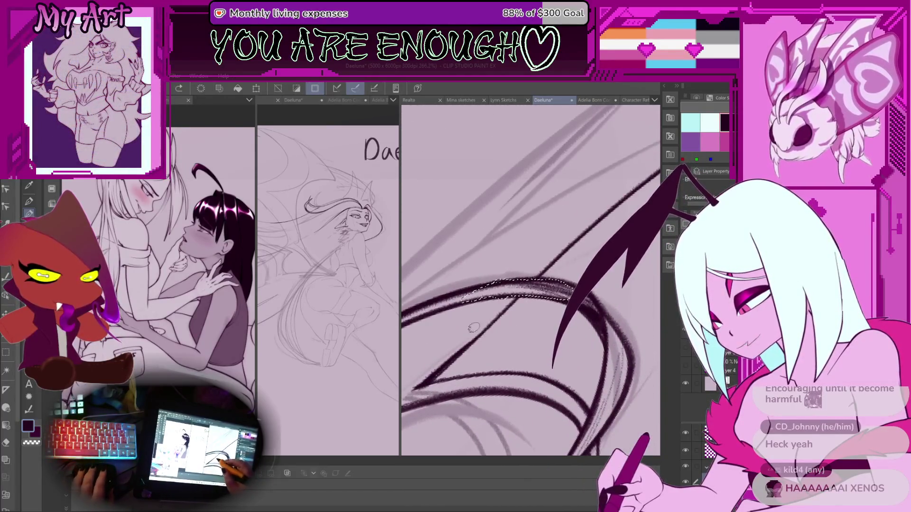
scroll(473, 327, "up", 1)
left_click_drag(467, 349, 491, 343)
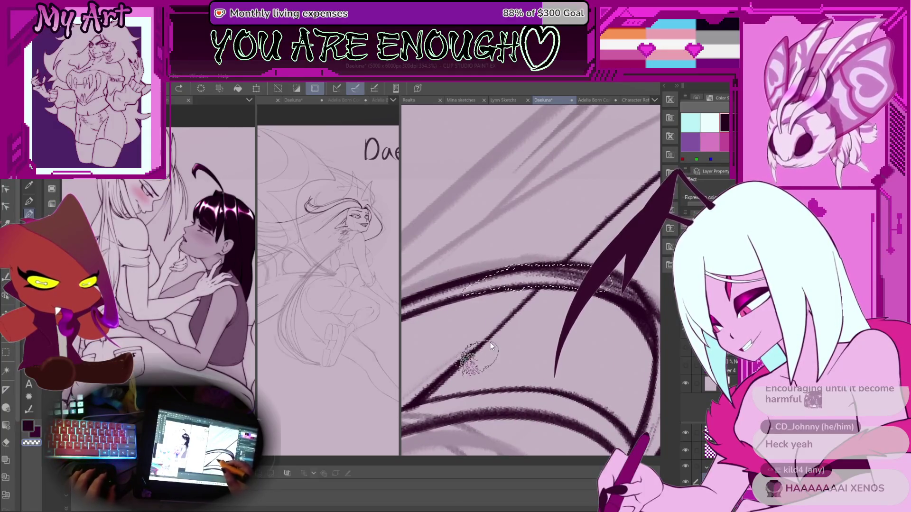
left_click_drag(449, 371, 520, 316)
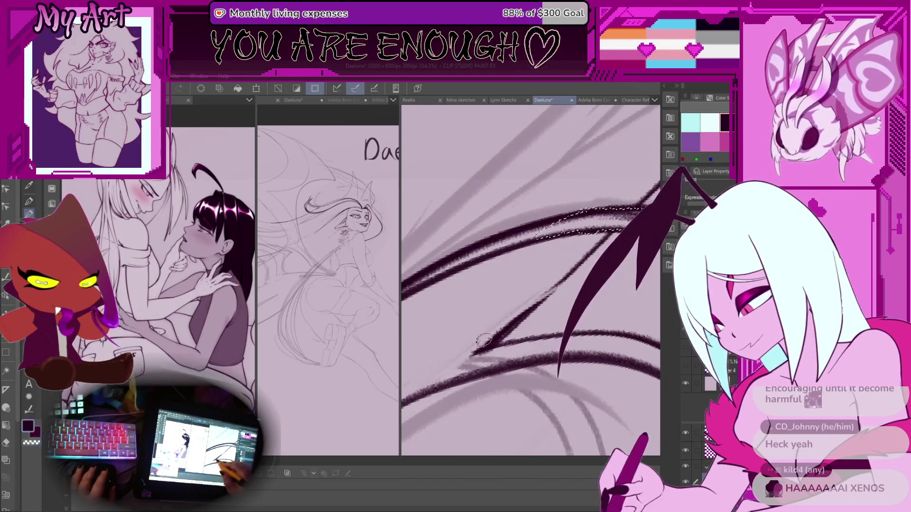
mouse_move(547, 289)
left_mouse_down()
mouse_move(488, 332)
mouse_move(536, 296)
left_mouse_up()
key("ctrl+z")
Step: Redraw the curved strand segment again, undoing the unsatisfactory trial strokes
key("ctrl+z")
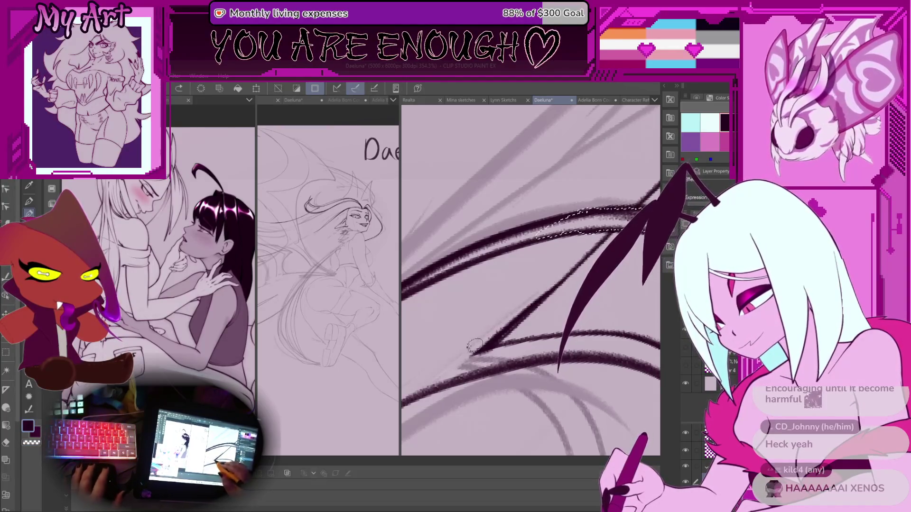
left_click_drag(468, 352, 520, 313)
key("ctrl+z")
left_click_drag(569, 269, 506, 329)
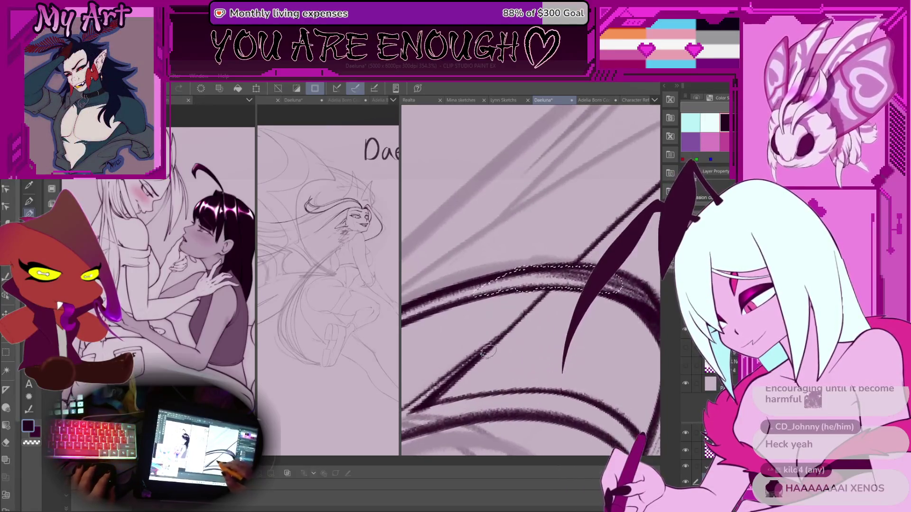
left_click_drag(481, 358, 539, 298)
key("ctrl+z")
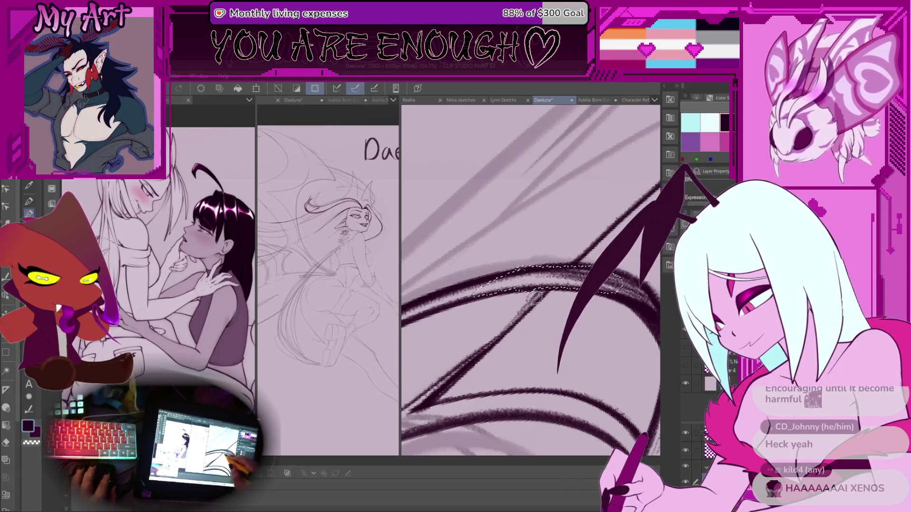
Step: Undo the latest stroke and save the drawing with Ctrl+S
scroll(522, 309, "down", 3)
scroll(500, 326, "down", 5)
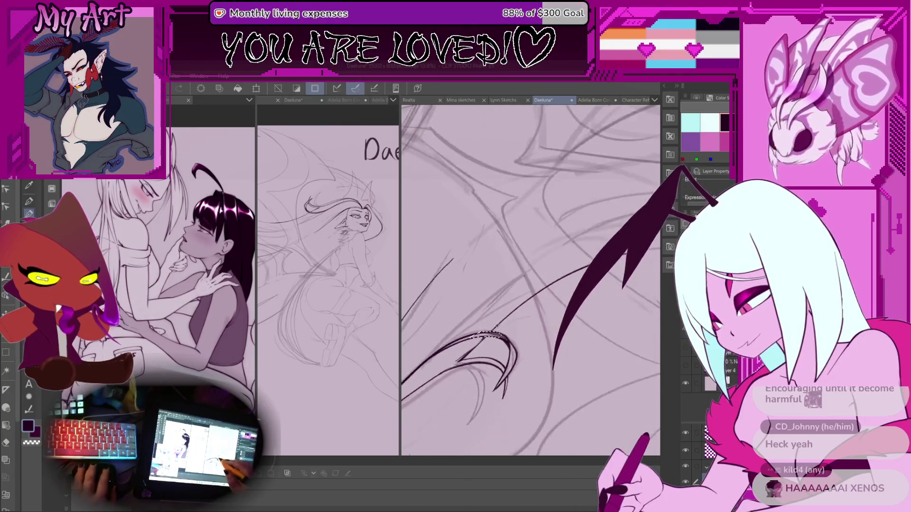
scroll(506, 311, "up", 3)
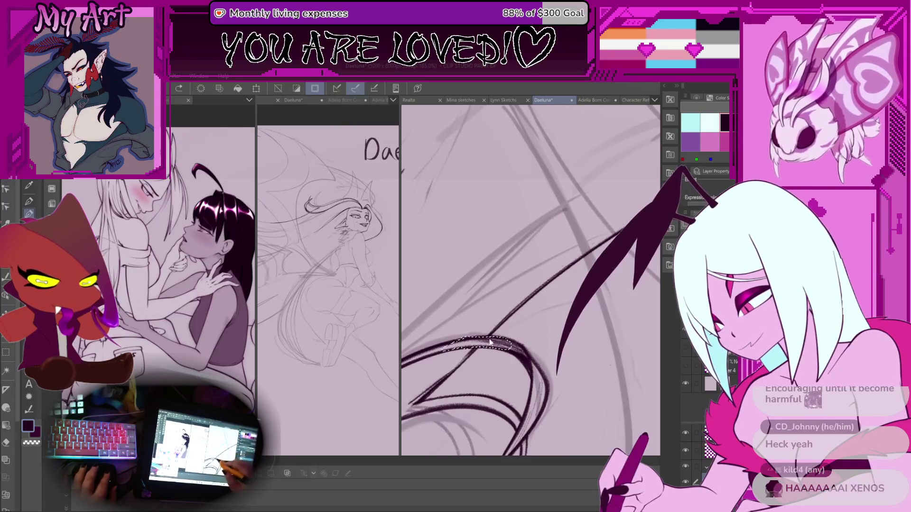
key("ctrl+z")
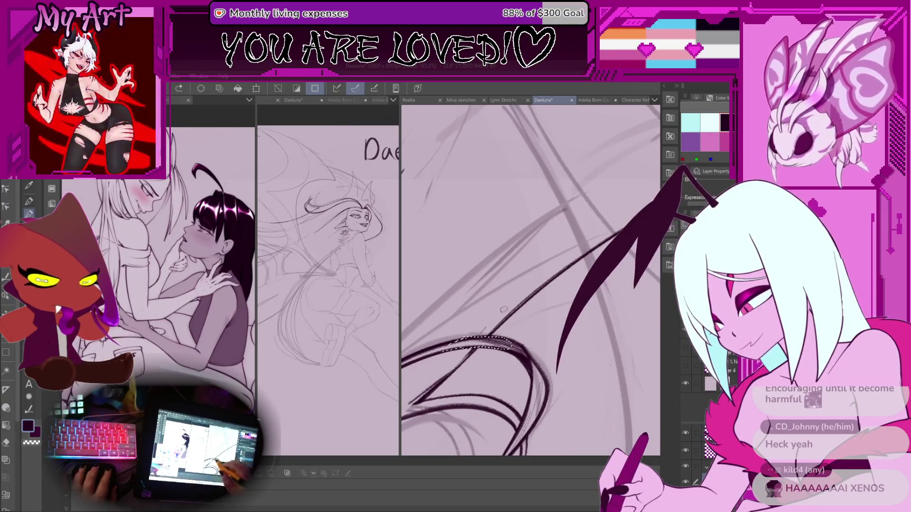
key("ctrl+s")
Step: Clear the lasso selection, rotate the canvas back upright, and bring the face into view
left_click_drag(514, 298, 486, 324)
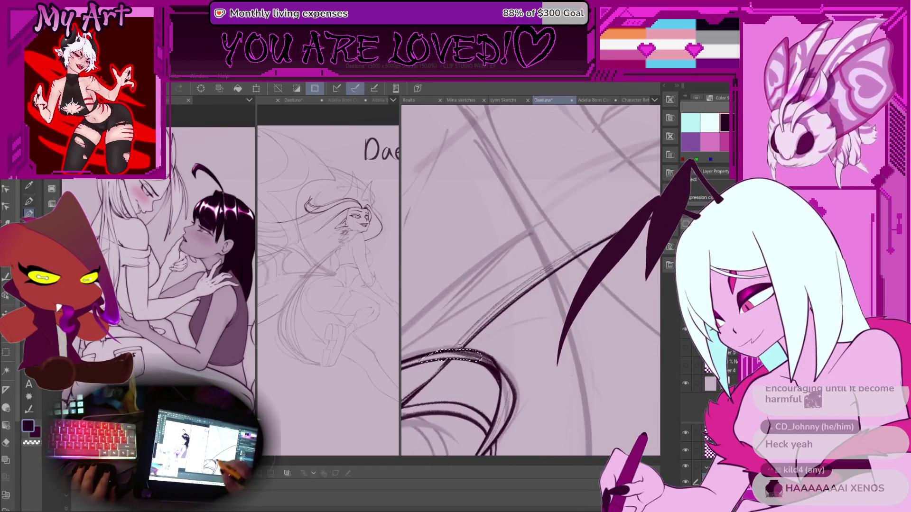
key("ctrl+d")
scroll(591, 241, "down", 10)
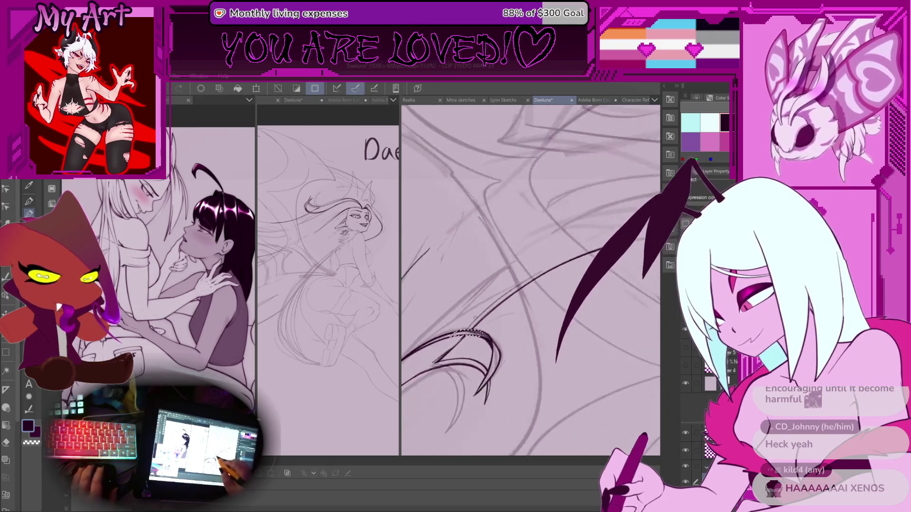
left_click_drag(515, 306, 486, 244)
scroll(523, 297, "up", 3)
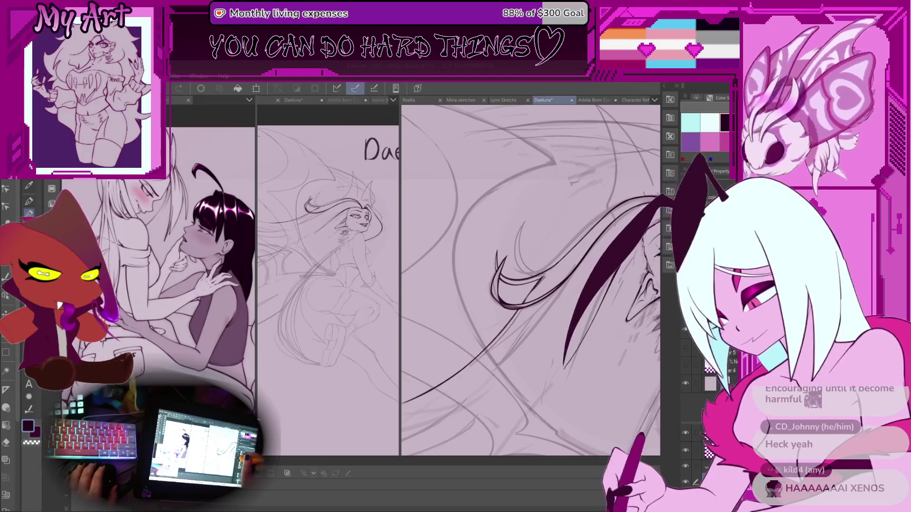
left_click_drag(656, 318, 661, 351)
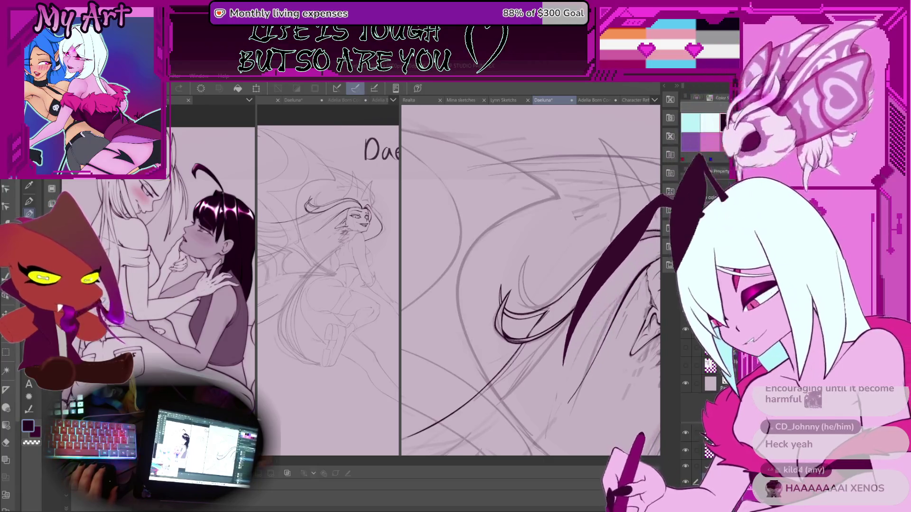
left_click_drag(561, 284, 509, 307)
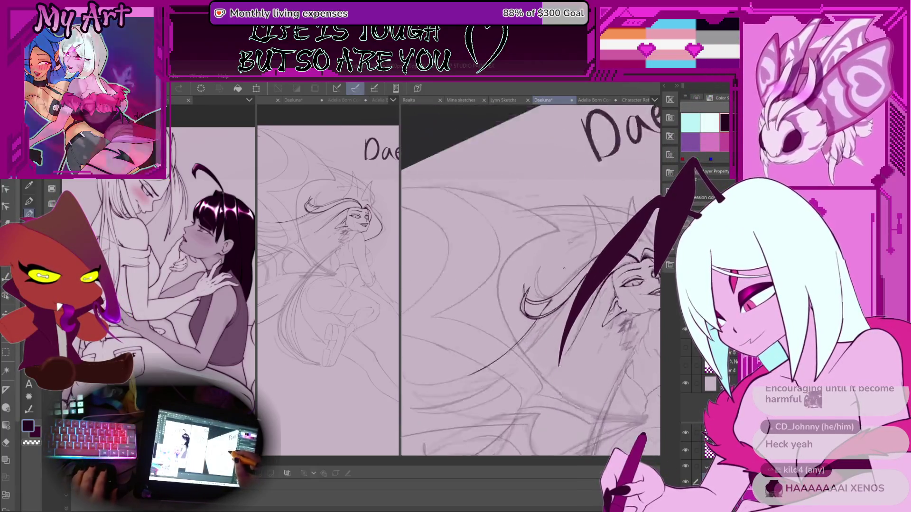
Step: Zoom in and rotate the canvas to follow the long hair strands toward the lower-left curve
scroll(509, 308, "up", 5)
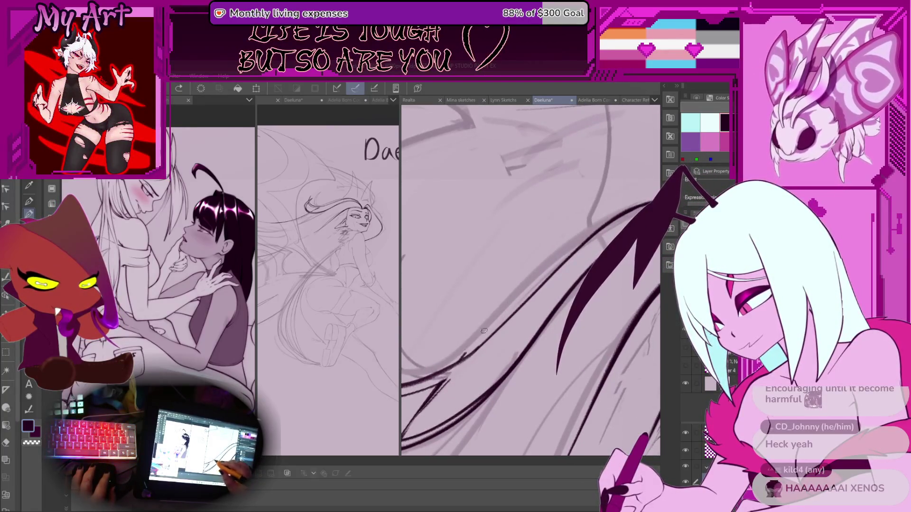
left_click_drag(468, 346, 594, 241)
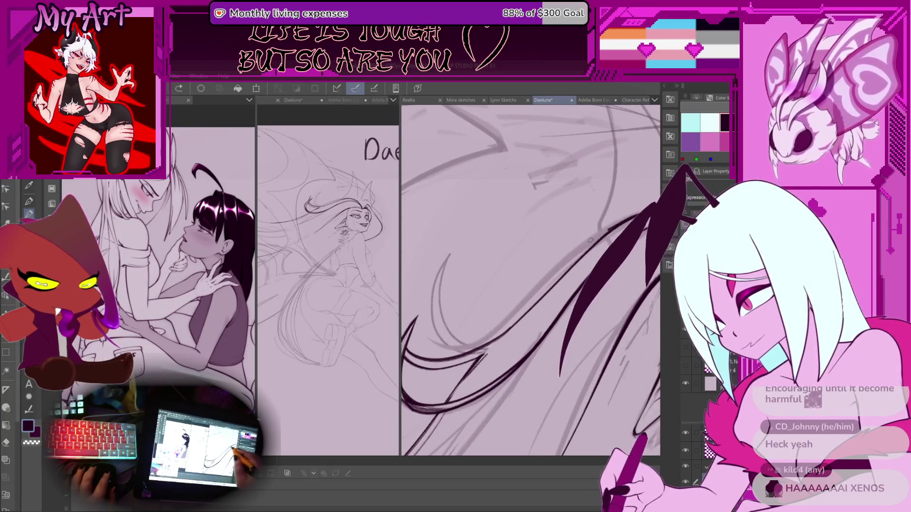
left_click_drag(461, 268, 514, 303)
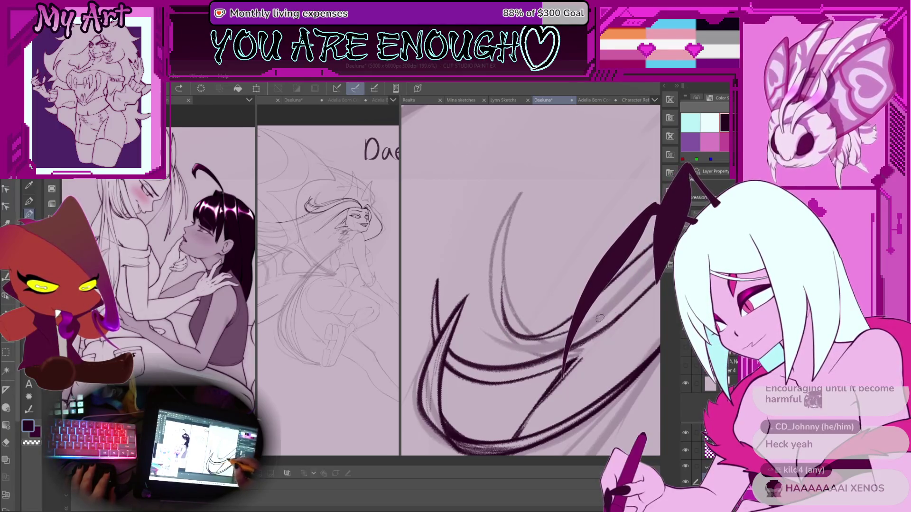
left_click_drag(636, 295, 512, 352)
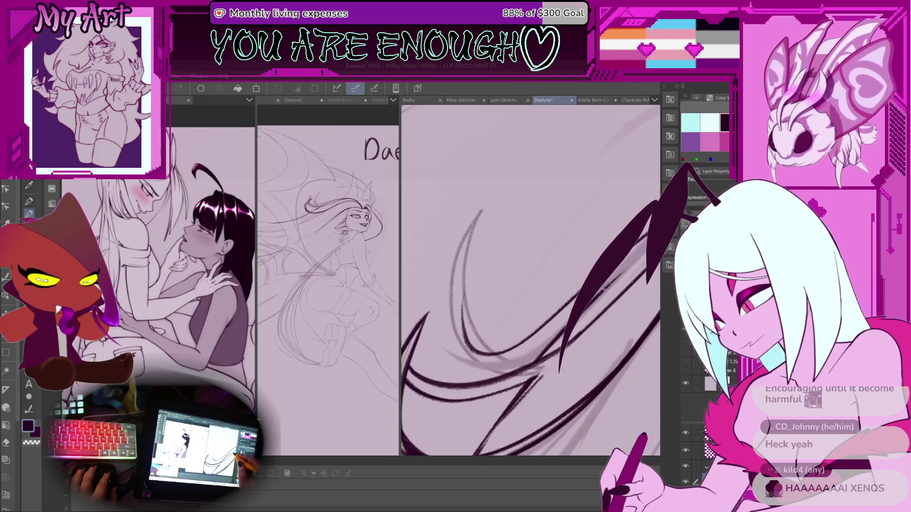
left_click_drag(606, 285, 564, 301)
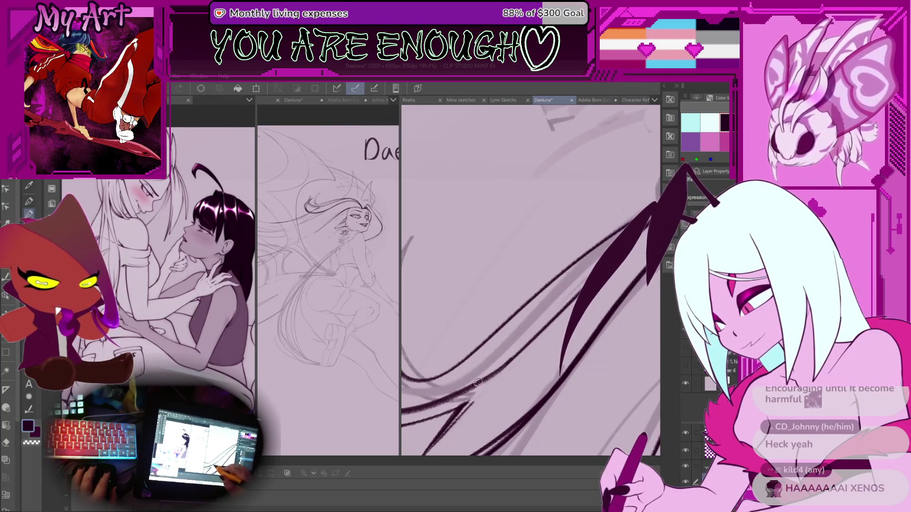
left_click_drag(528, 327, 536, 310)
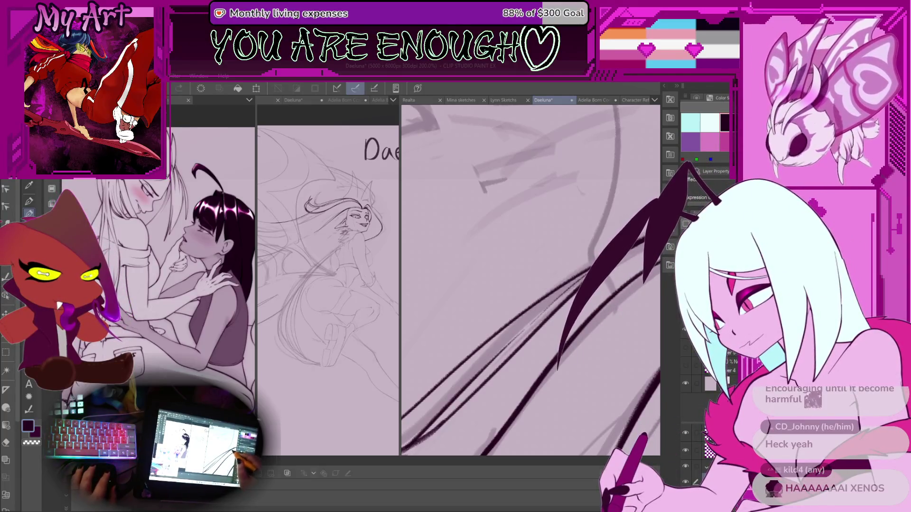
left_click_drag(568, 298, 584, 259)
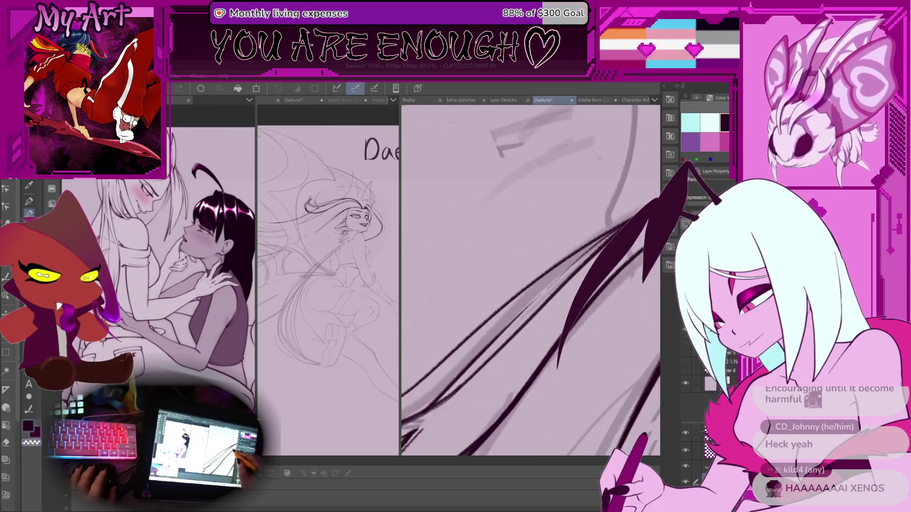
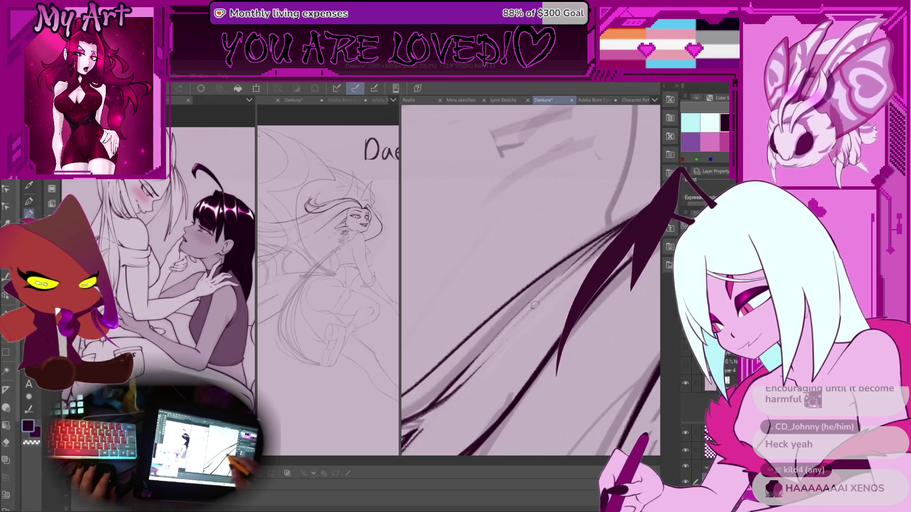
Step: Zoom, pan and rotate the canvas so the hair strands run at a steep diagonal
scroll(558, 284, "down", 1)
scroll(483, 324, "up", 1)
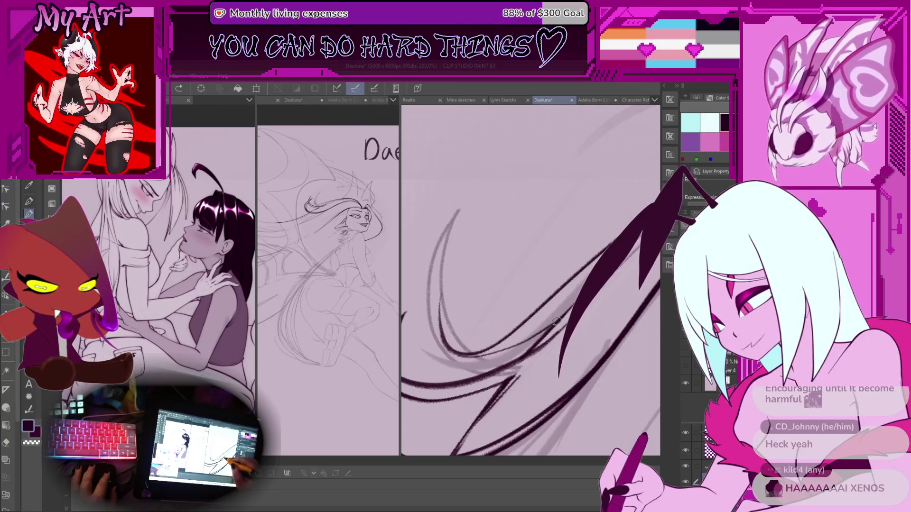
scroll(556, 322, "down", 1)
scroll(557, 322, "up", 1)
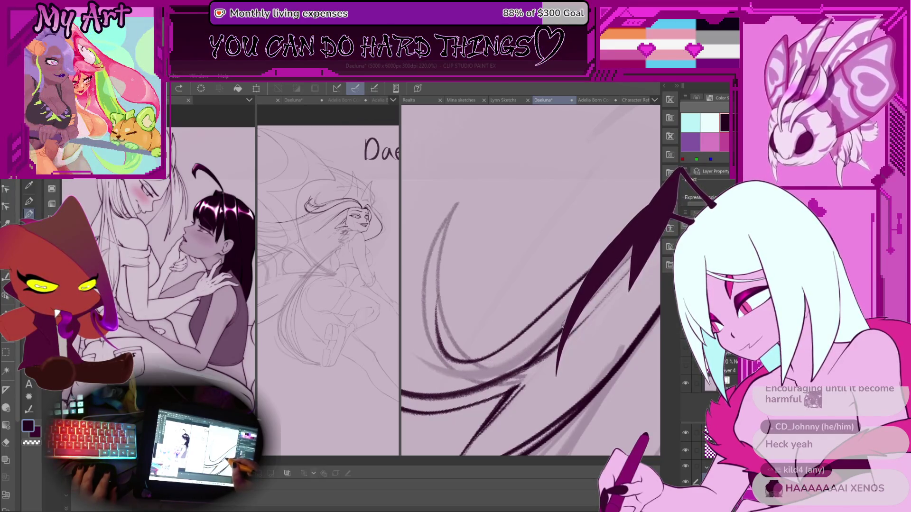
scroll(468, 340, "up", 1)
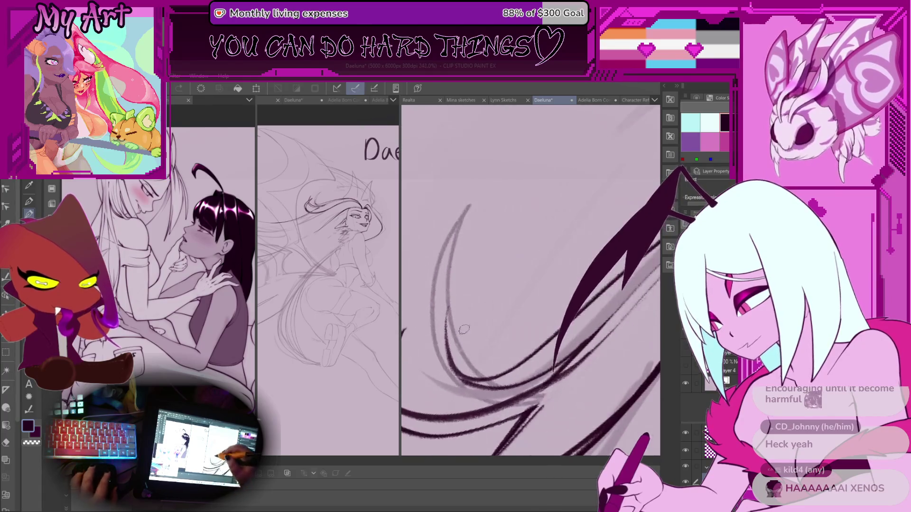
scroll(442, 335, "down", 1)
scroll(475, 318, "down", 2)
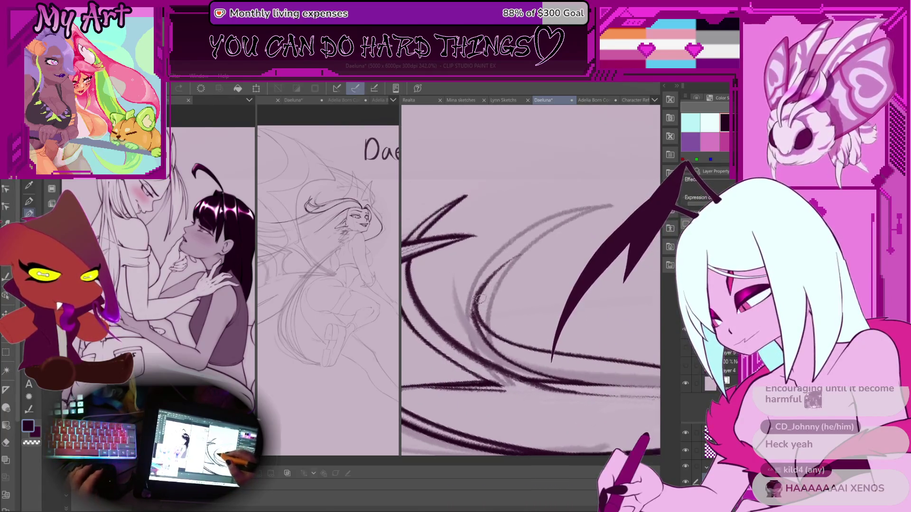
left_click_drag(481, 315, 514, 311)
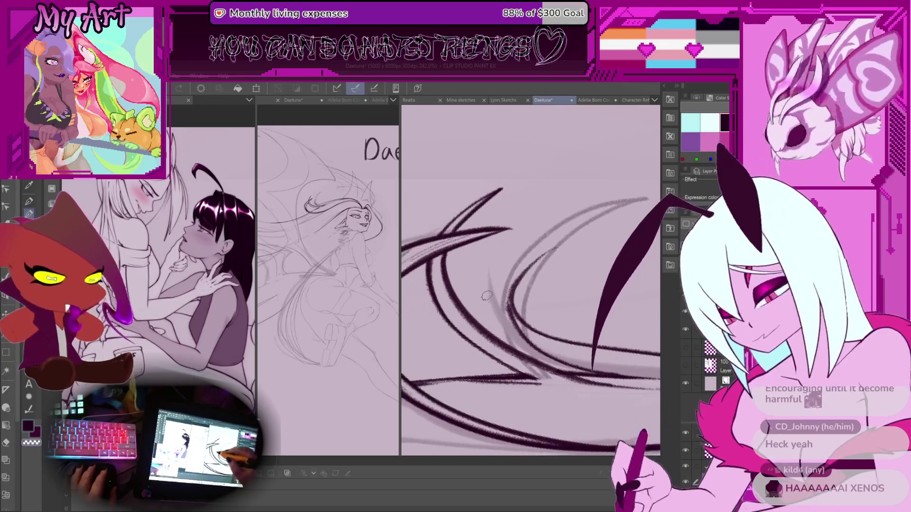
scroll(517, 291, "up", 4)
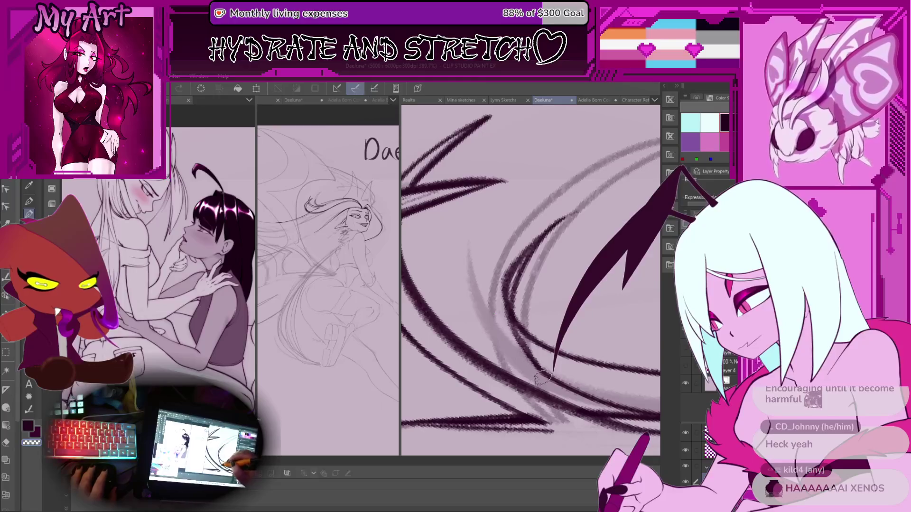
scroll(582, 355, "down", 4)
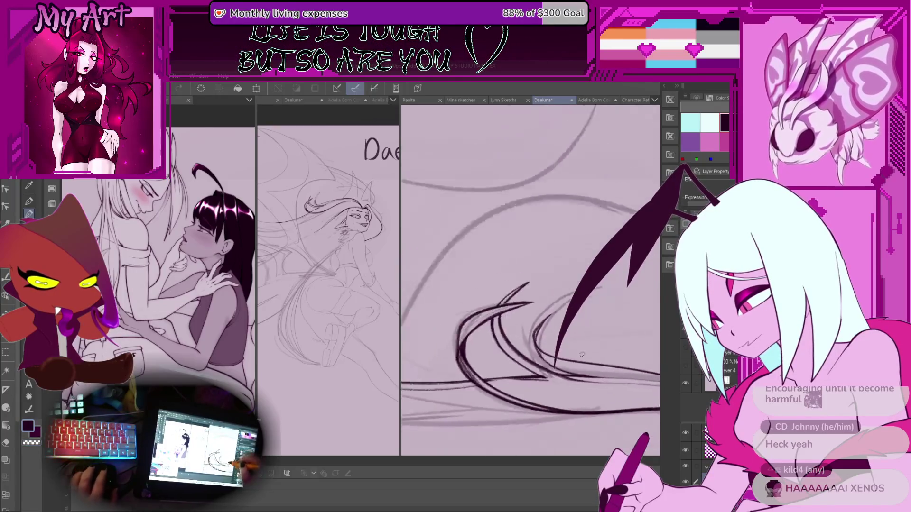
mouse_move(582, 354)
left_mouse_down()
mouse_move(474, 329)
mouse_move(492, 275)
left_mouse_up()
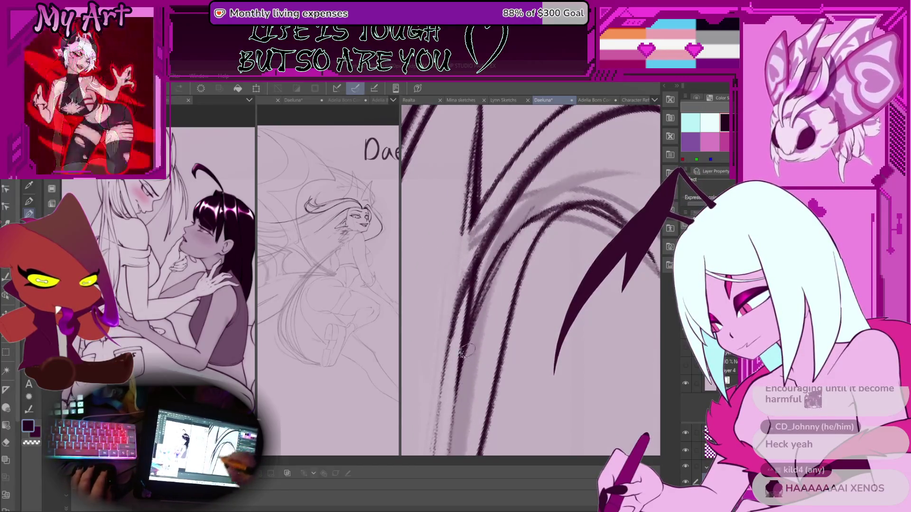
mouse_move(470, 357)
left_mouse_down()
mouse_move(456, 340)
mouse_move(450, 359)
left_mouse_up()
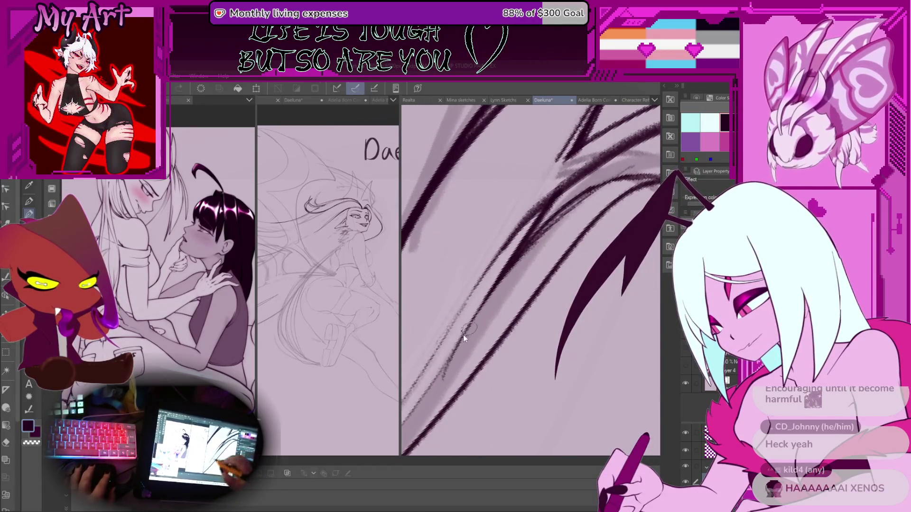
left_click_drag(438, 389, 446, 374)
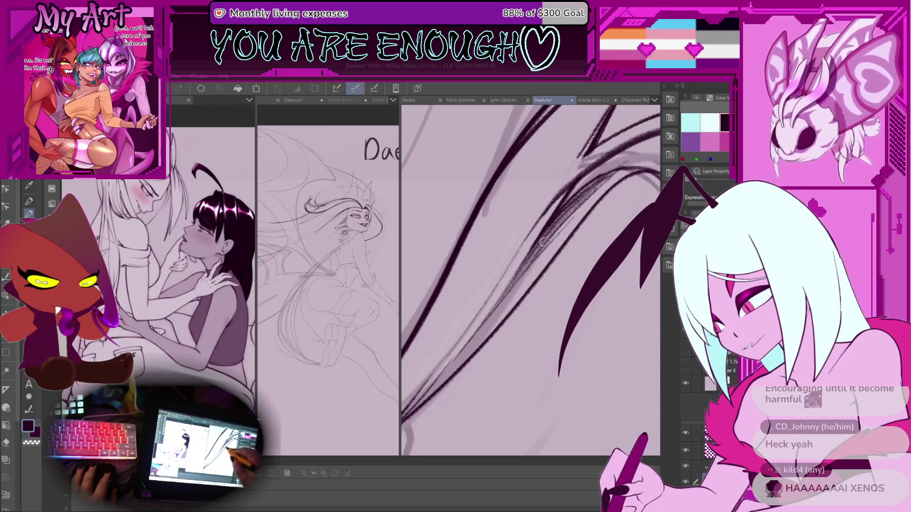
Step: Add darker and faint hatching strokes along the hair strands
left_click_drag(546, 239, 560, 224)
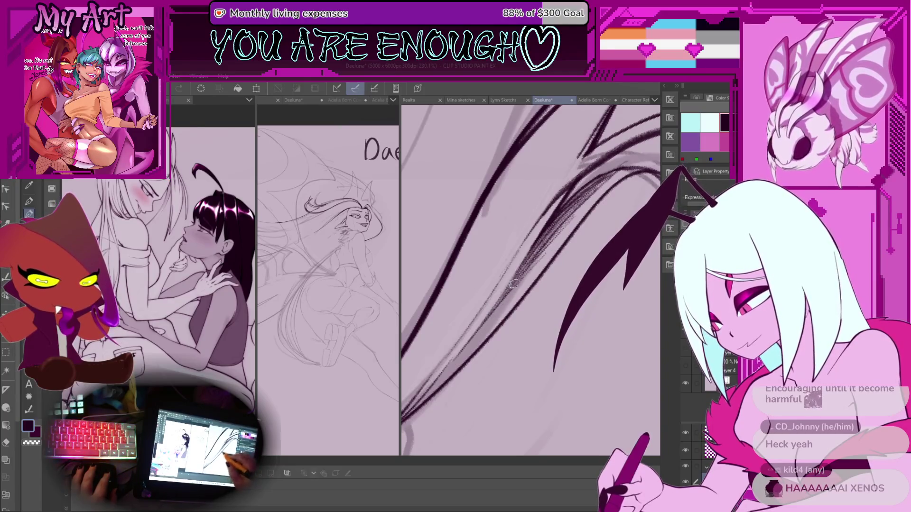
left_click_drag(493, 313, 489, 319)
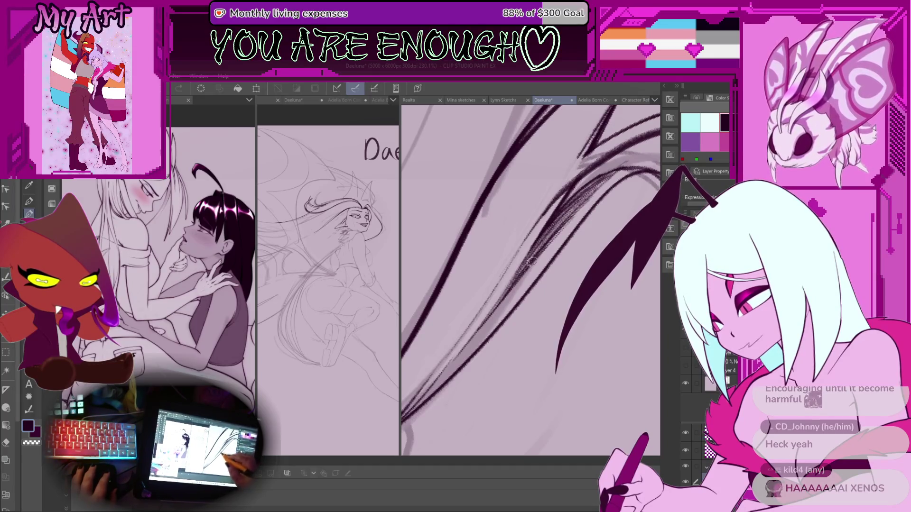
scroll(545, 302, "down", 5)
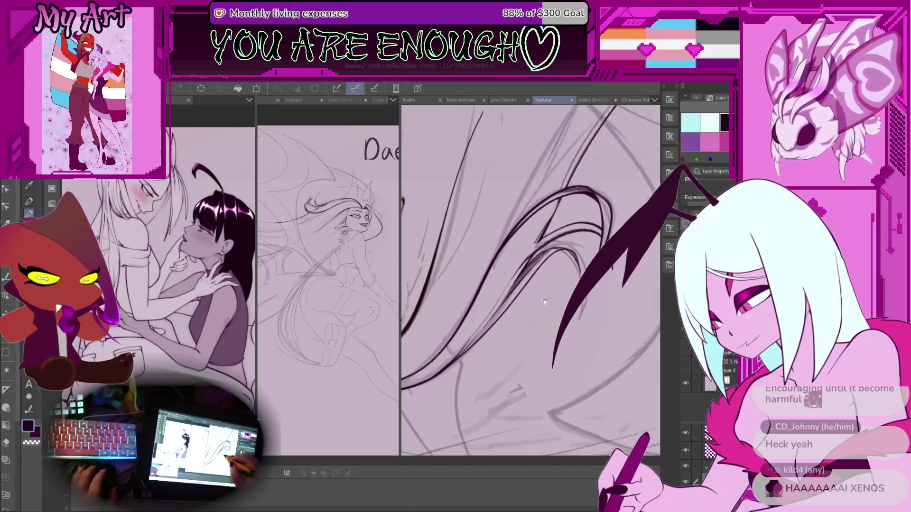
scroll(544, 301, "down", 5)
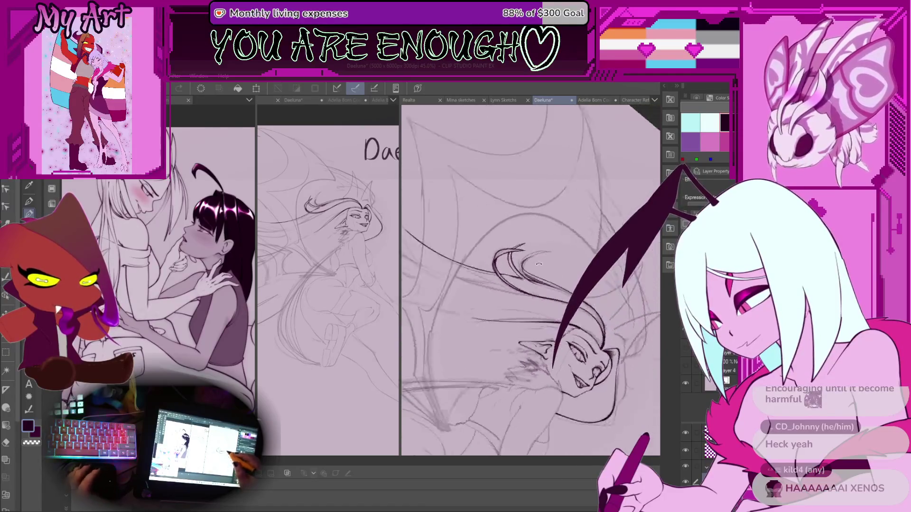
Step: Replace a short hair hatch stroke with darker redrawn hatching in the close-up view
scroll(539, 263, "up", 8)
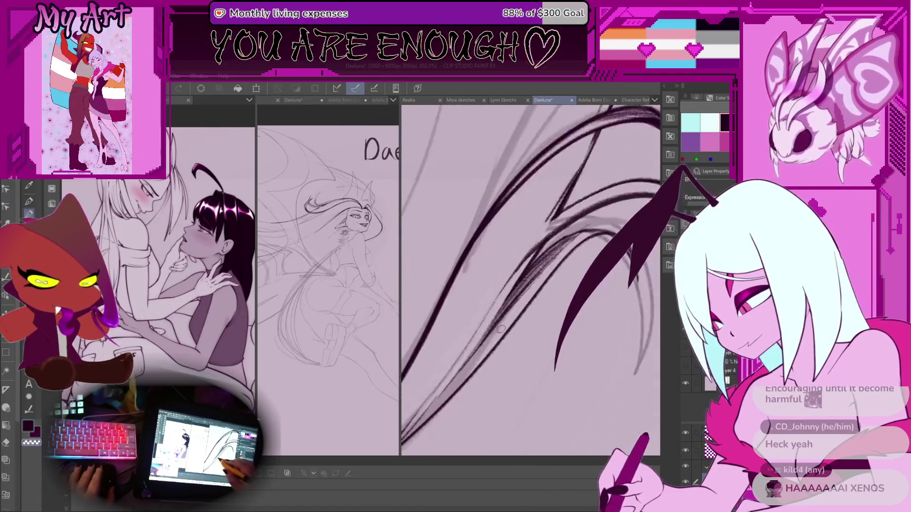
scroll(501, 330, "up", 3)
left_click_drag(608, 195, 575, 222)
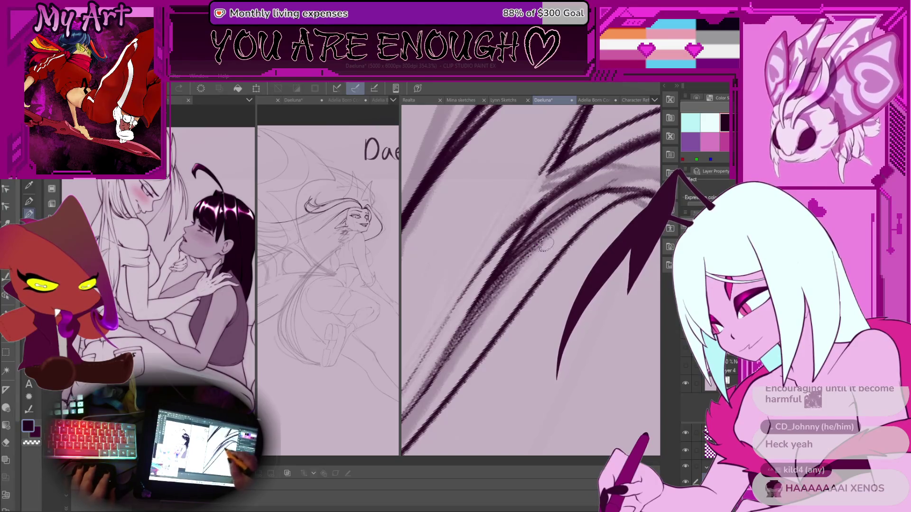
left_click_drag(440, 370, 455, 343)
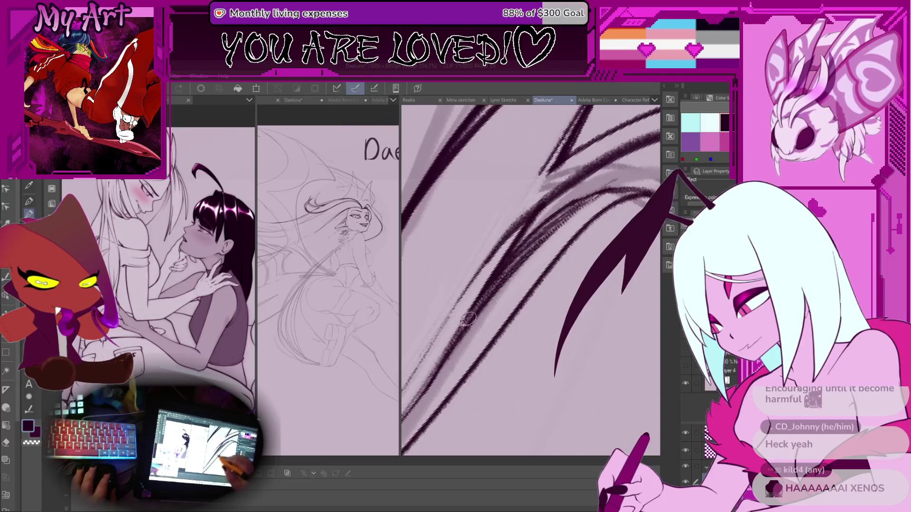
scroll(508, 273, "down", 5)
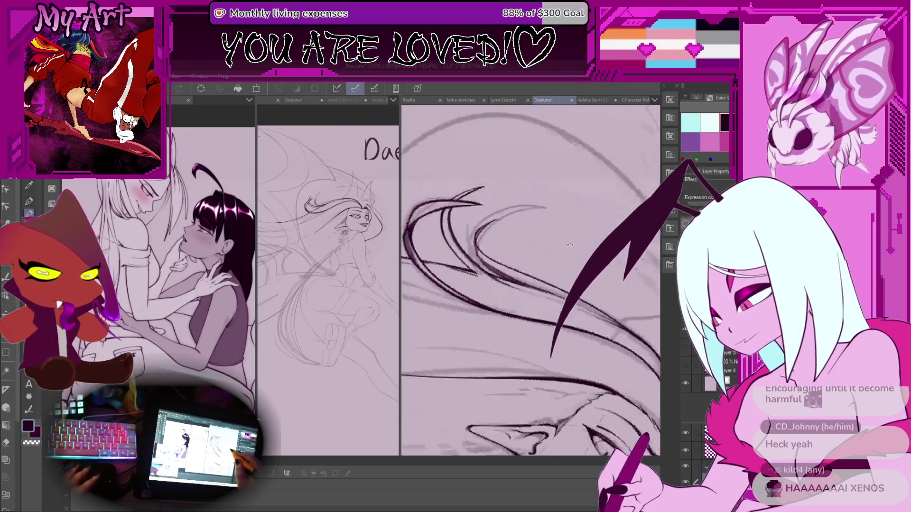
scroll(568, 255, "down", 2)
scroll(587, 247, "up", 5)
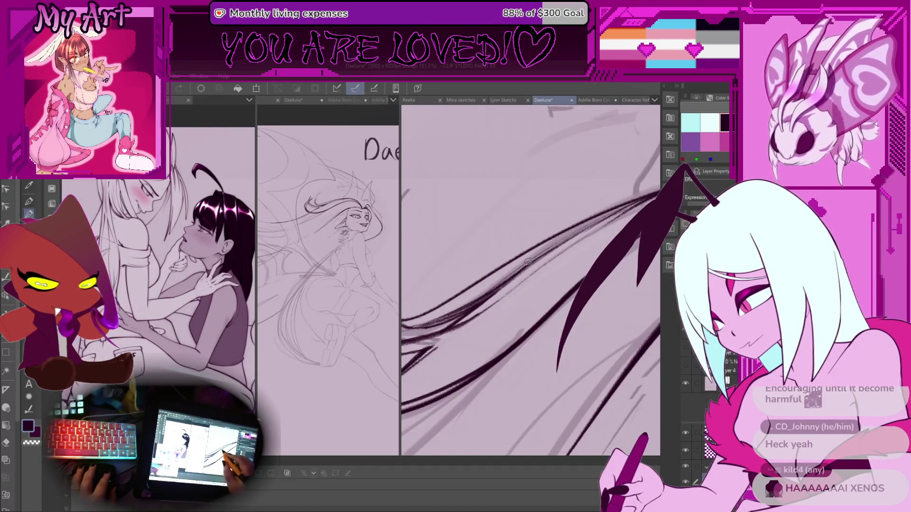
scroll(462, 306, "up", 3)
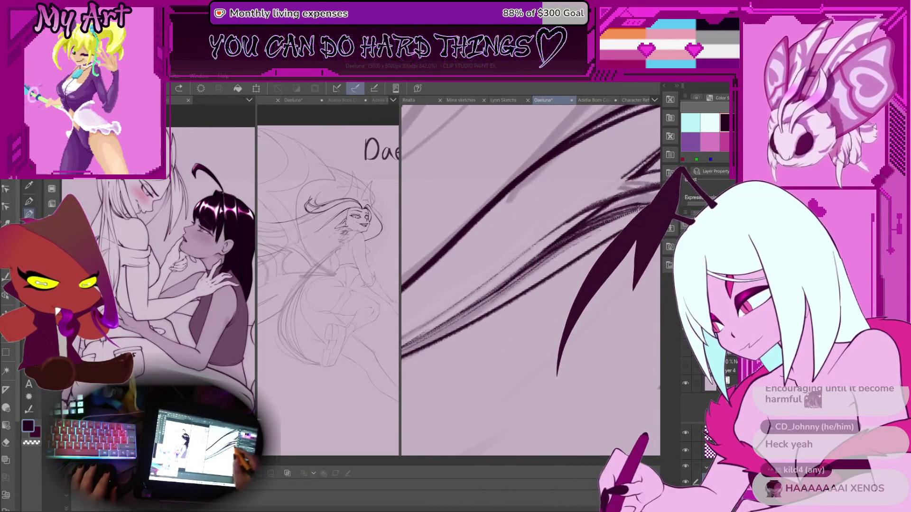
key("ctrl+z")
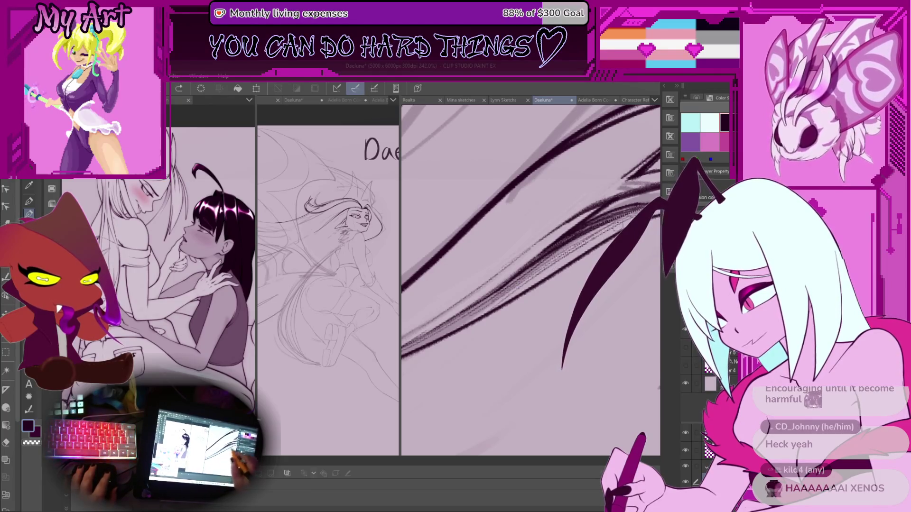
left_click_drag(565, 252, 601, 231)
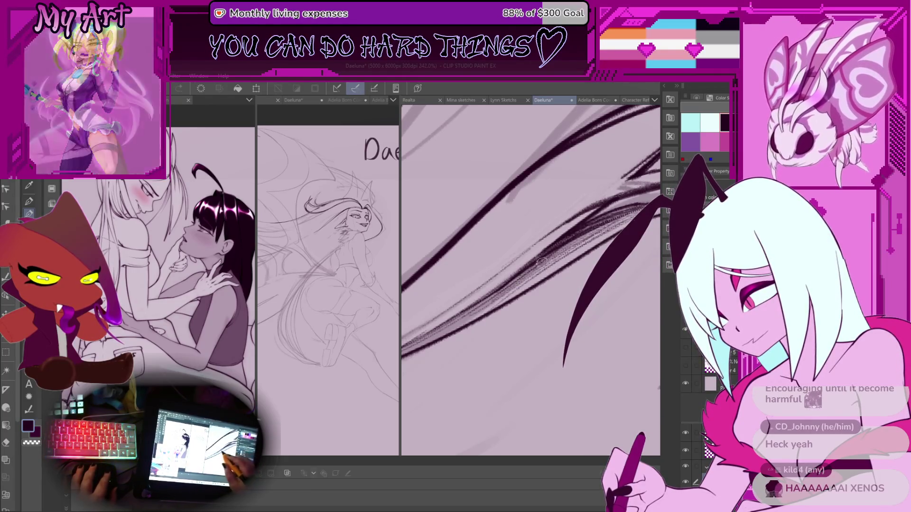
Step: Zoom out to see the whole character and hide the rough pencil sketch layer
key("ctrl+minus")
key("ctrl+minus")
key("ctrl+minus")
key("ctrl+minus")
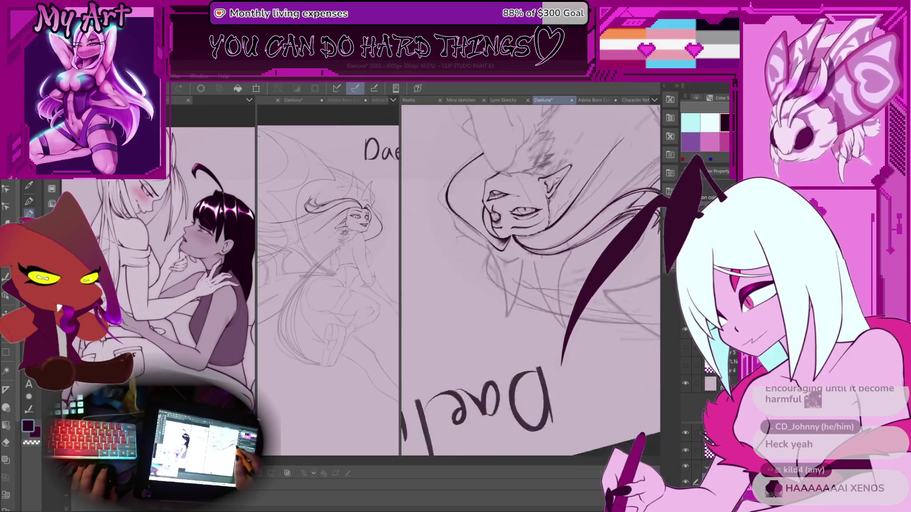
left_click_drag(552, 251, 524, 238)
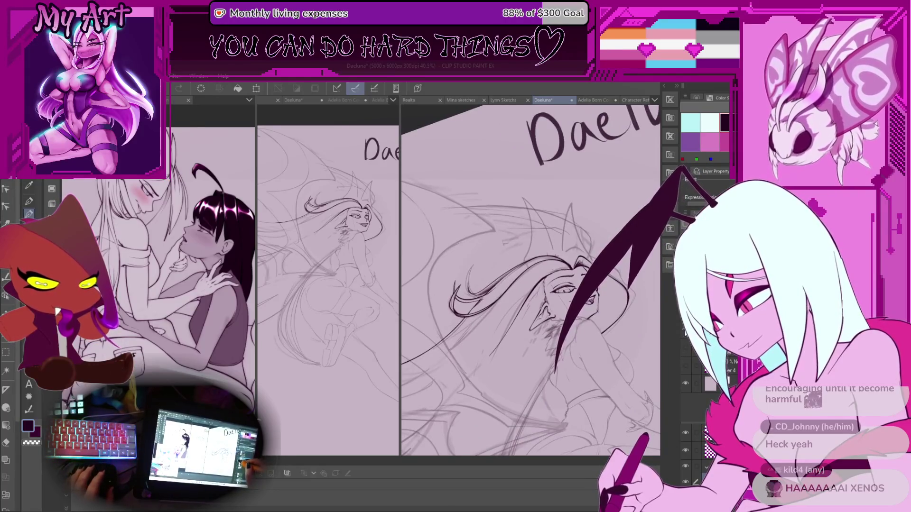
left_click(685, 363)
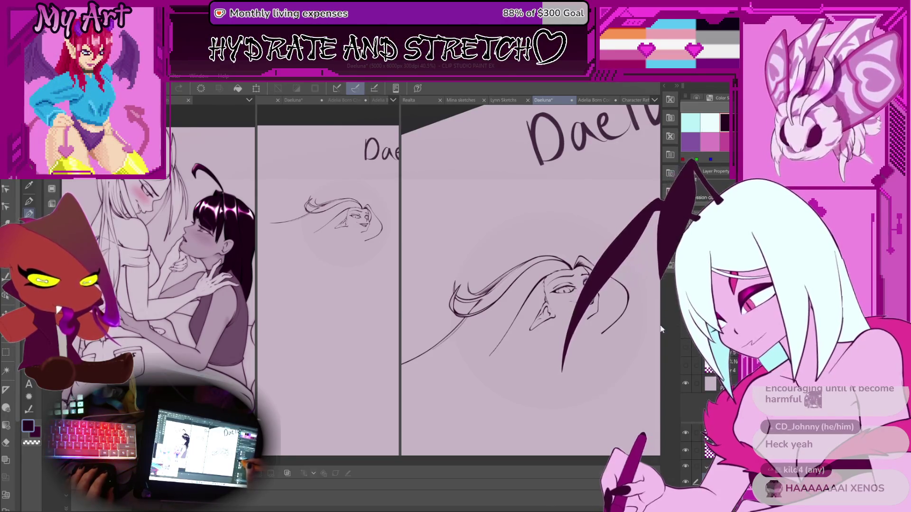
Step: Draw cleaner curved hair strokes and a long strand line over the sketch
scroll(542, 288, "up", 5)
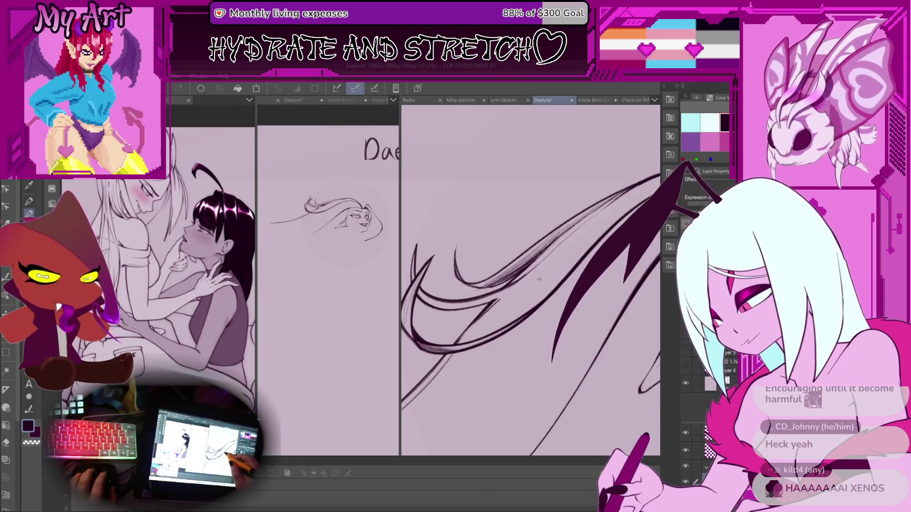
scroll(543, 288, "down", 2)
scroll(500, 311, "up", 1)
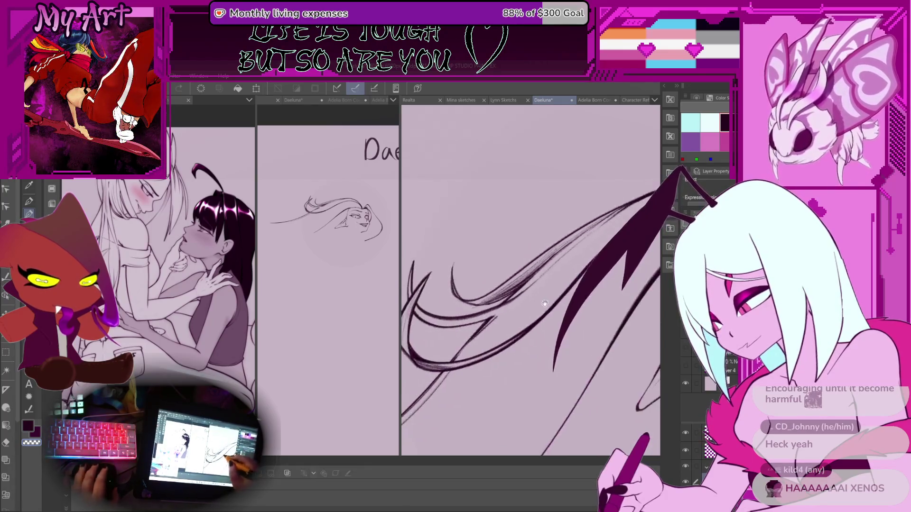
mouse_move(408, 296)
left_mouse_down()
mouse_move(509, 296)
mouse_move(542, 274)
left_mouse_up()
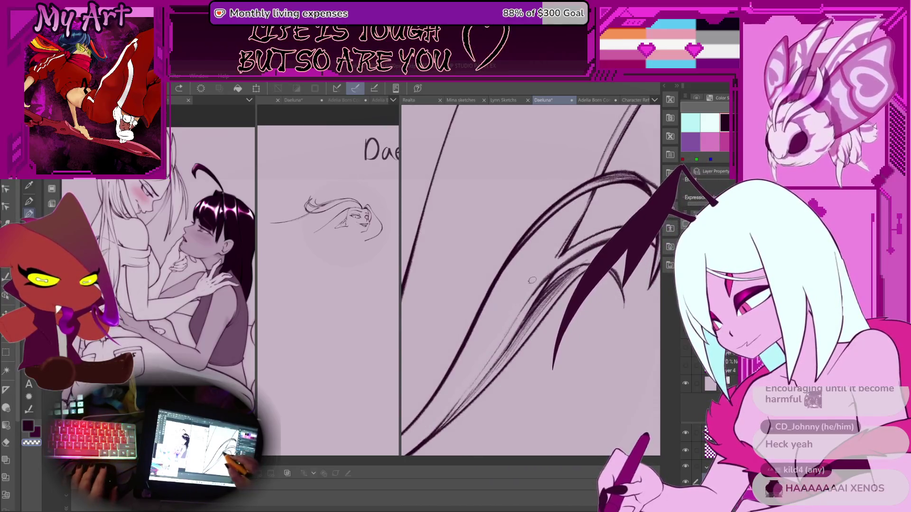
left_click_drag(542, 274, 561, 253)
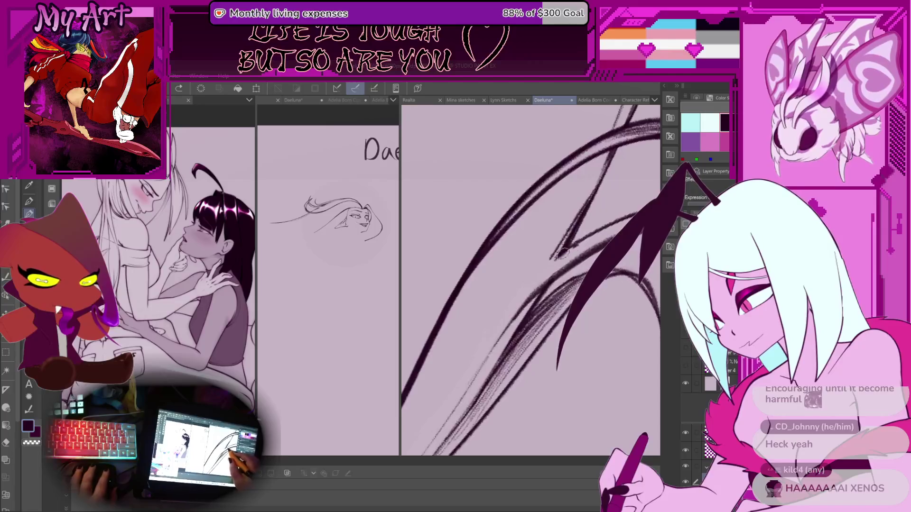
Step: Rotate the canvas, undo stray hair and wing strokes, and zoom out to the body sketch
left_click_drag(480, 315, 474, 304)
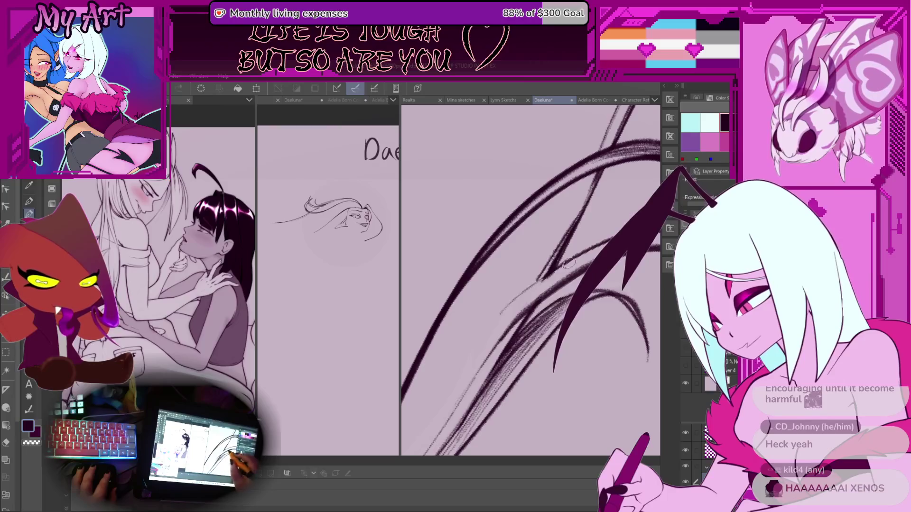
key("ctrl+z")
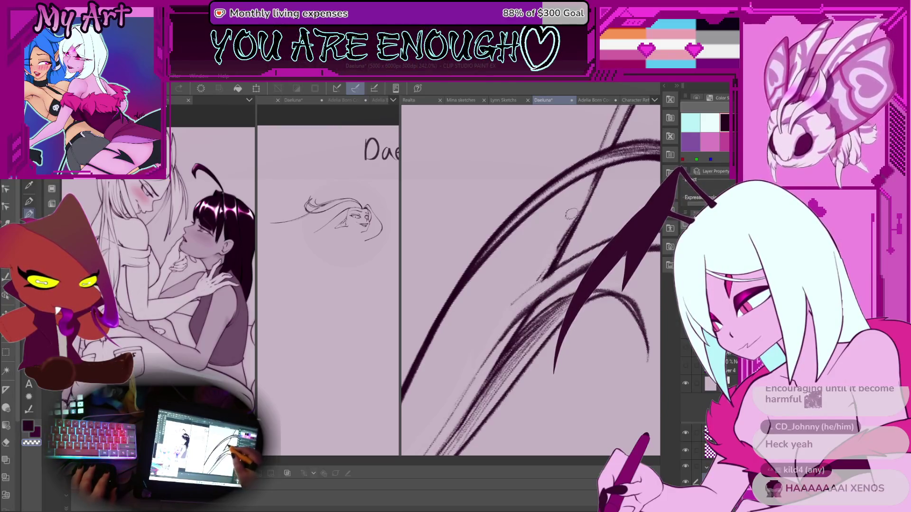
key("asciicircum")
key("asciicircum")
key("asciicircum")
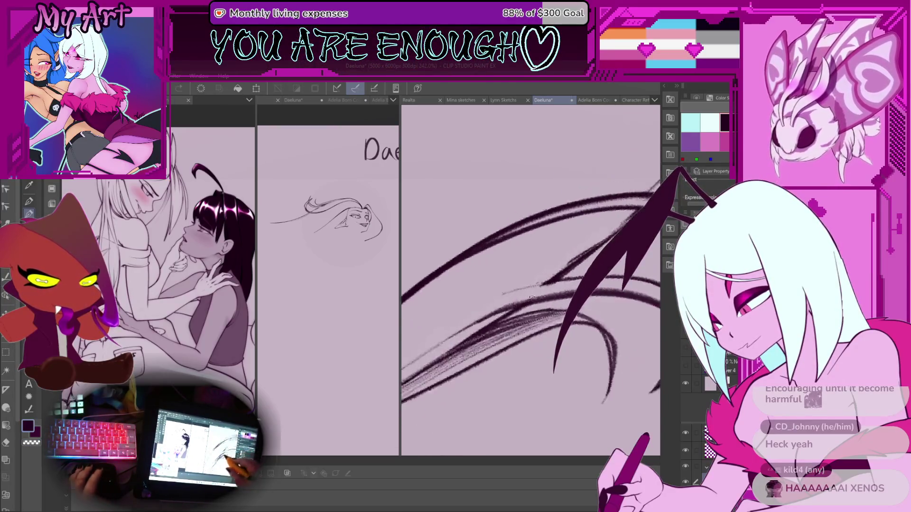
scroll(503, 296, "up", 1)
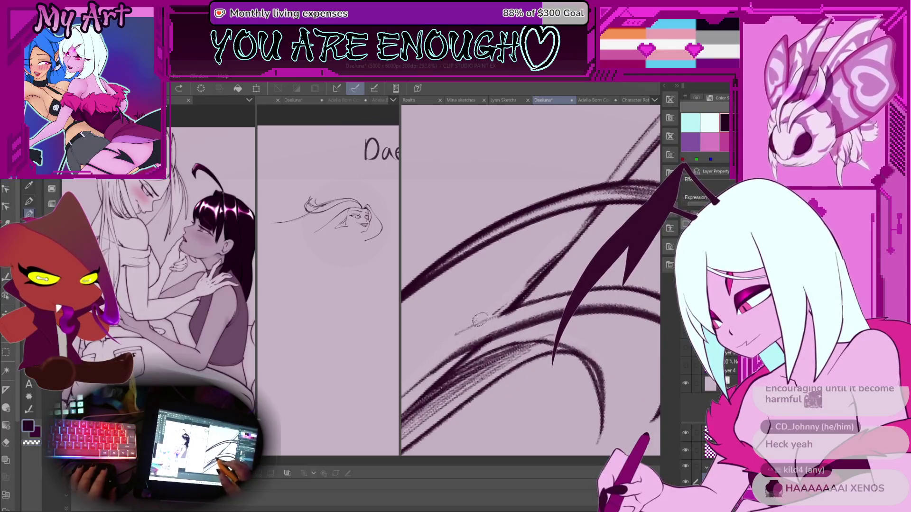
key("ctrl+z")
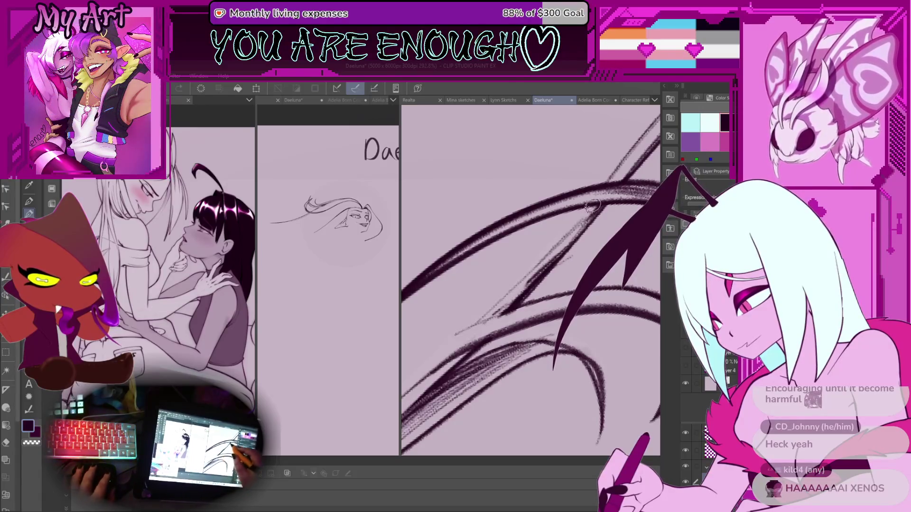
left_click_drag(573, 229, 459, 331)
key("ctrl+z")
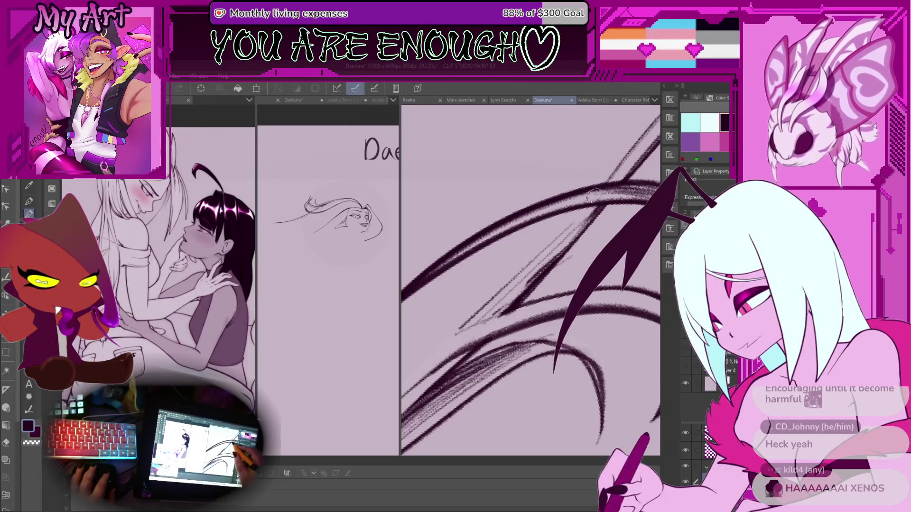
key("ctrl+minus")
key("ctrl+minus")
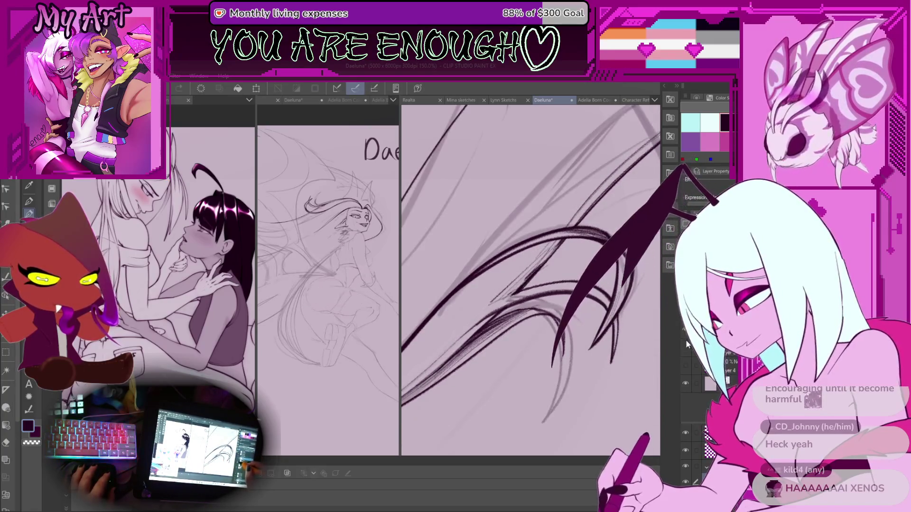
key("ctrl+minus")
key("ctrl+minus")
key("ctrl+minus")
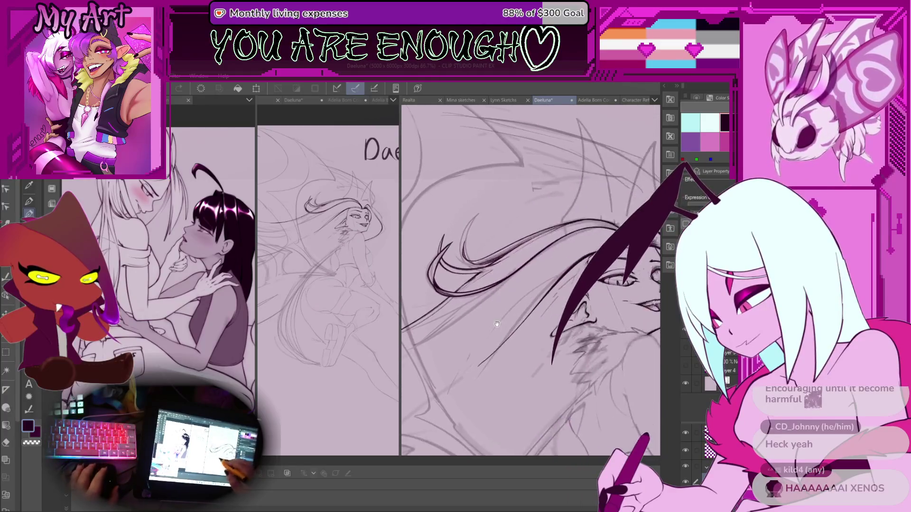
Step: Zoom and rotate the canvas onto the face so the hair strands lie flatter
key("ctrl+plus")
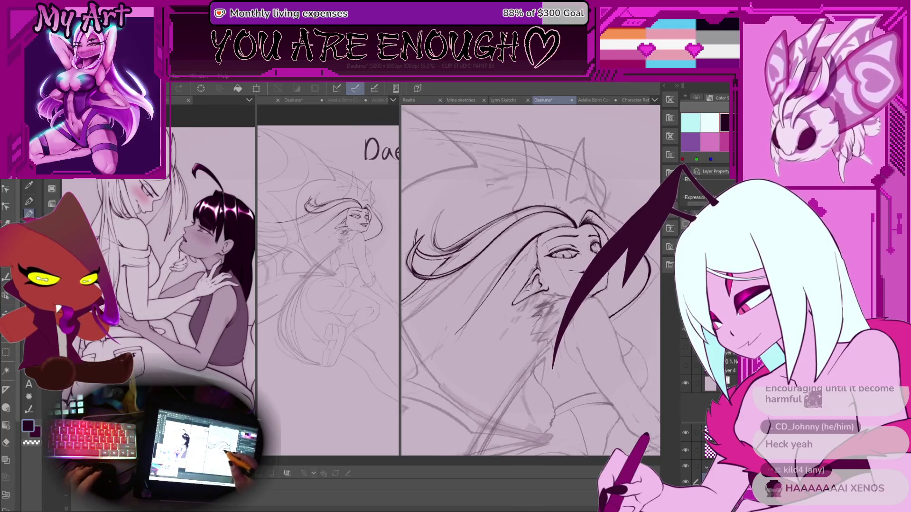
key("ctrl+plus")
key("ctrl+plus")
key("ctrl+plus")
key("ctrl+plus")
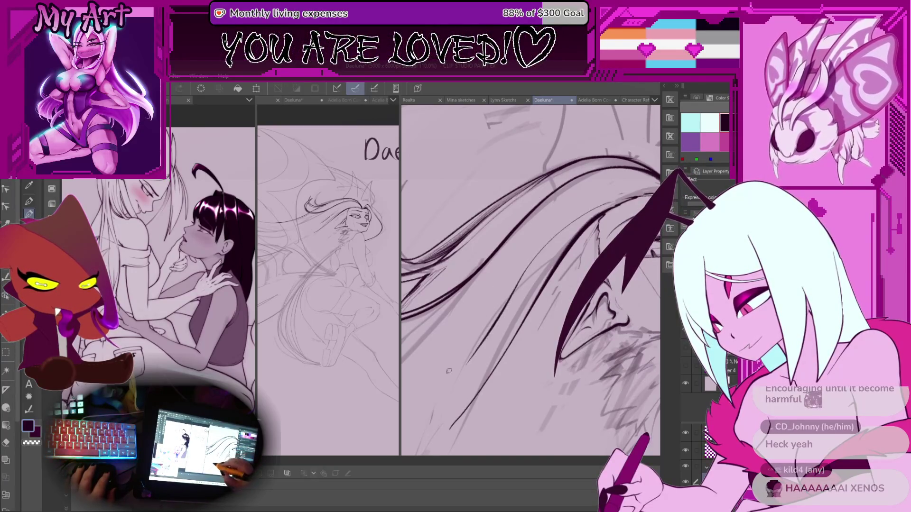
key("ctrl+minus")
key("ctrl+minus")
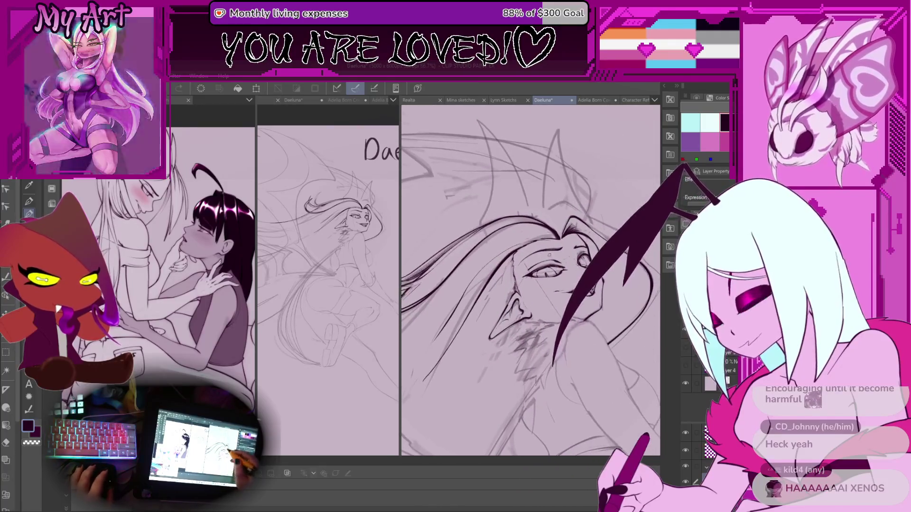
mouse_move(546, 284)
left_mouse_down()
mouse_move(558, 297)
mouse_move(493, 238)
left_mouse_up()
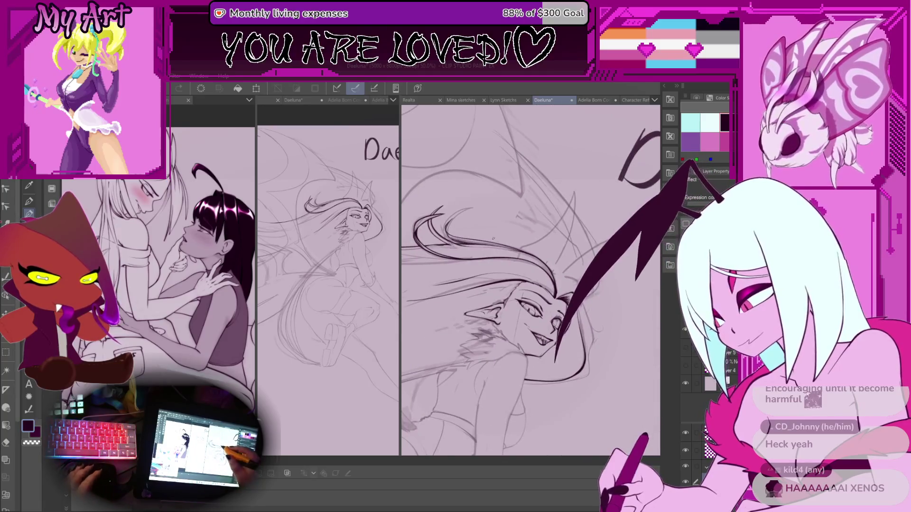
key("ctrl+plus")
key("ctrl+plus")
key("ctrl+plus")
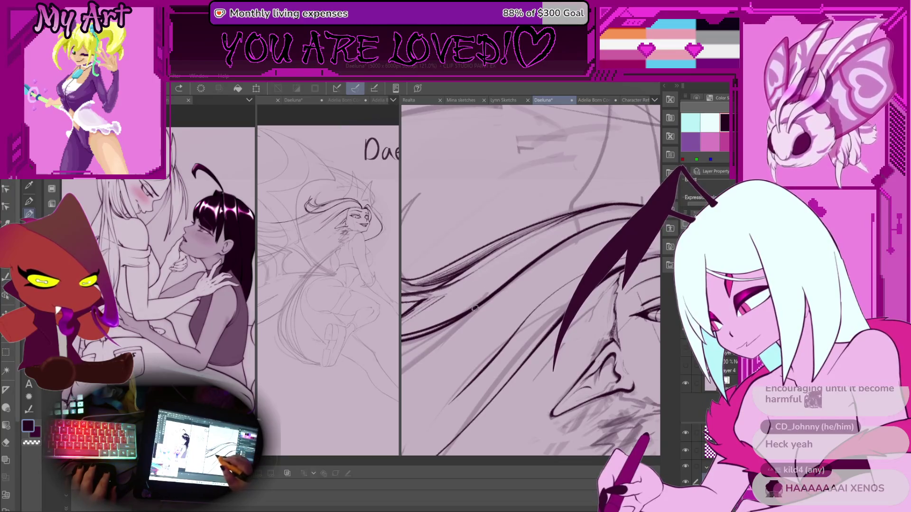
left_click_drag(594, 219, 499, 298)
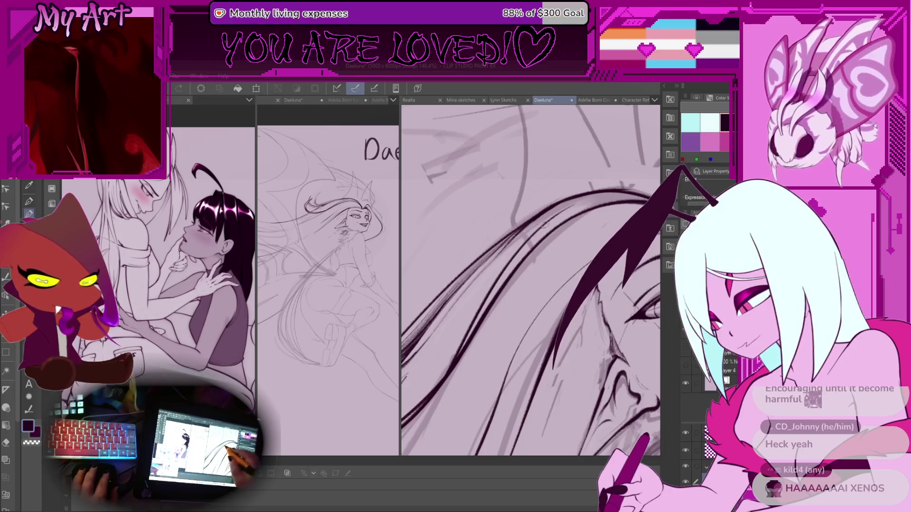
left_click_drag(544, 225, 487, 282)
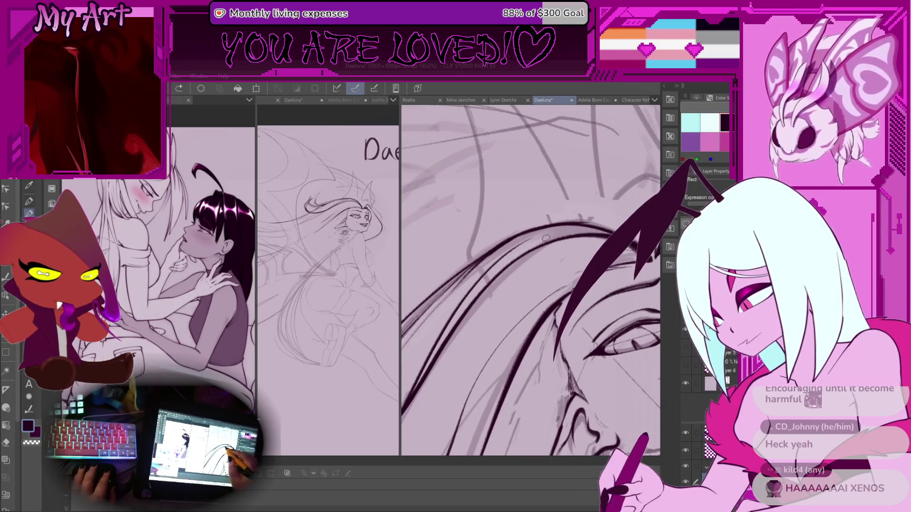
scroll(545, 238, "up", 3)
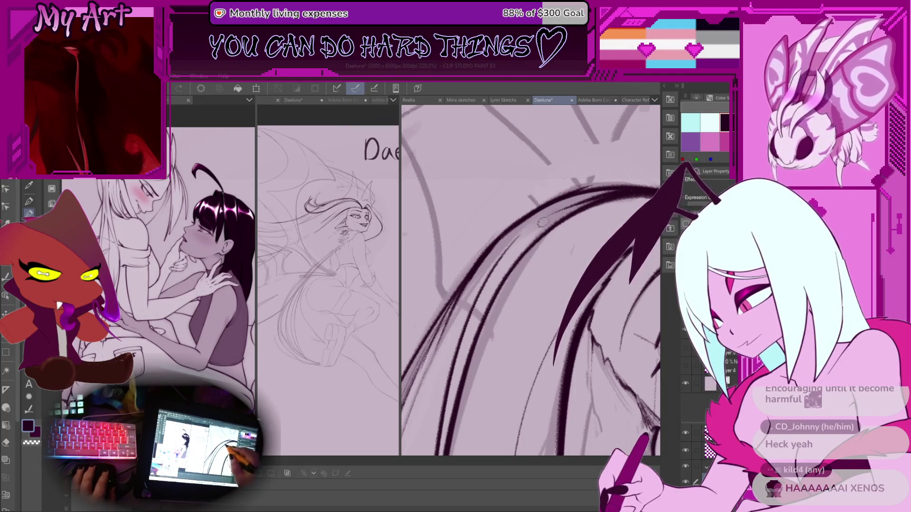
left_click_drag(502, 259, 474, 322)
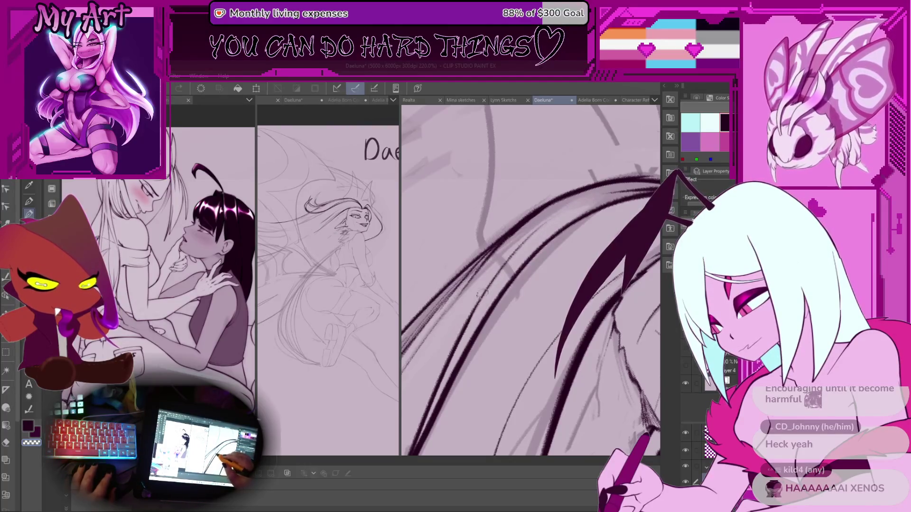
mouse_move(524, 241)
left_mouse_down()
mouse_move(565, 340)
mouse_move(553, 272)
left_mouse_up()
scroll(522, 290, "up", 3)
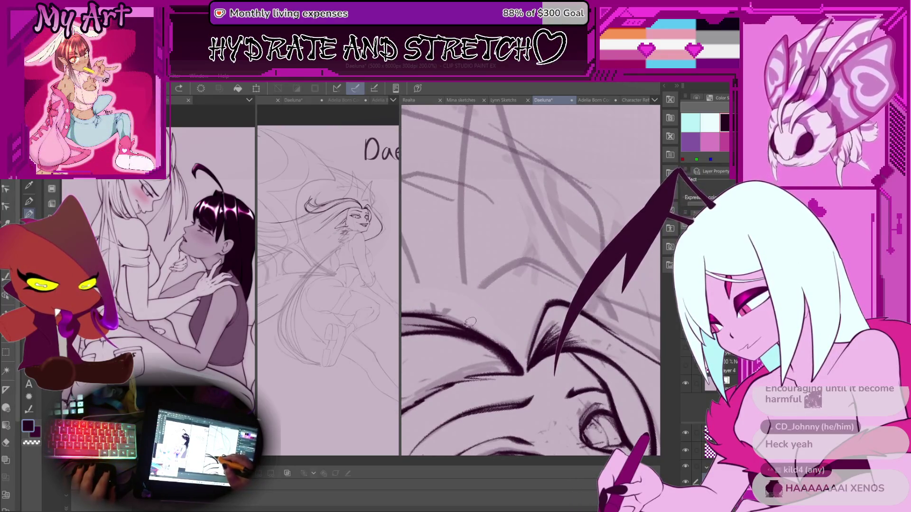
Step: Ink the curved eyebrow line, redrawing it once, and blend the ink where the brows meet
left_click_drag(516, 264, 468, 325)
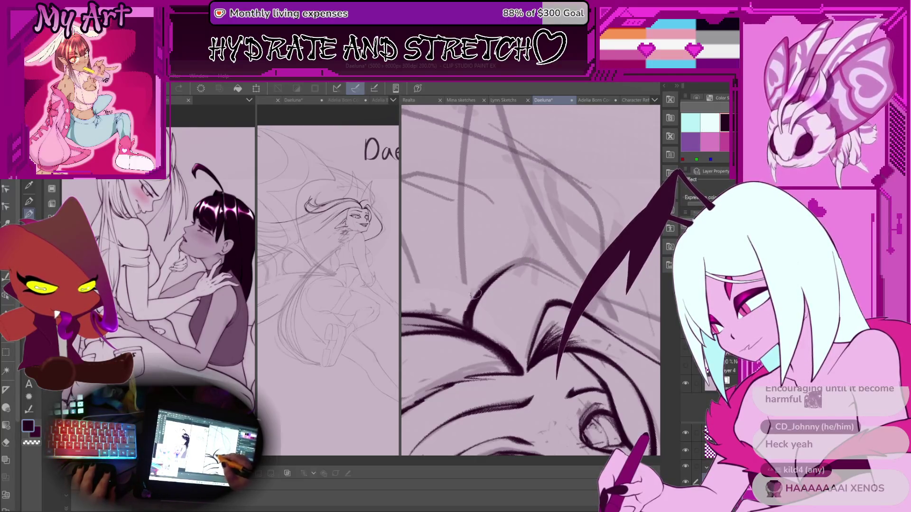
key("ctrl+z")
mouse_move(470, 318)
left_mouse_down()
mouse_move(496, 277)
mouse_move(517, 266)
left_mouse_up()
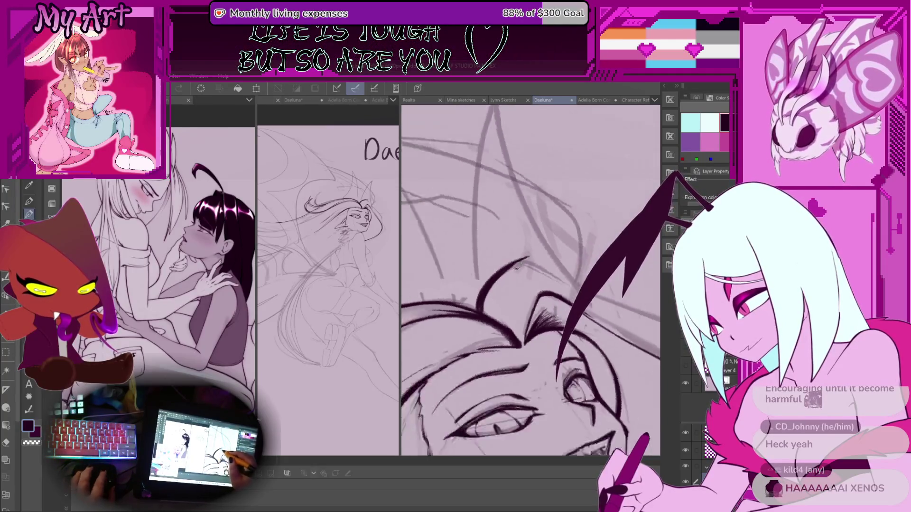
scroll(516, 265, "down", 3)
scroll(518, 317, "up", 4)
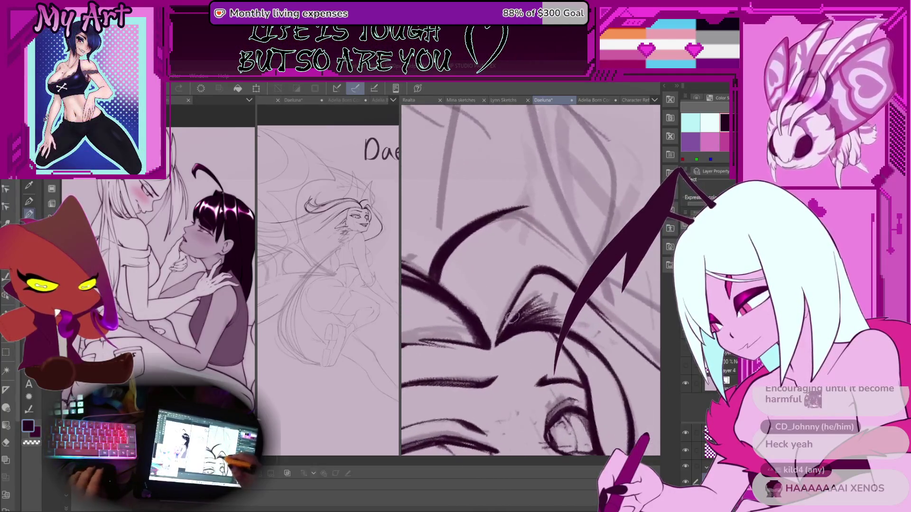
left_click_drag(499, 326, 492, 323)
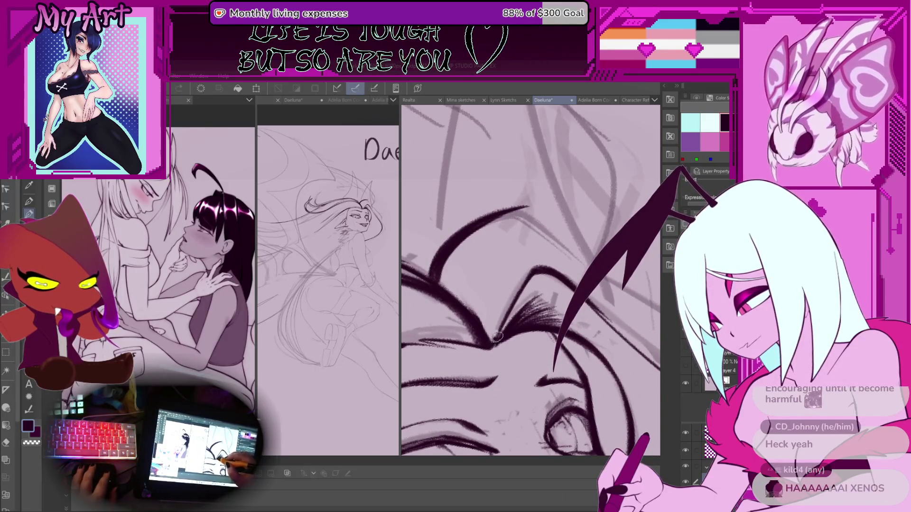
left_click_drag(491, 306, 459, 277)
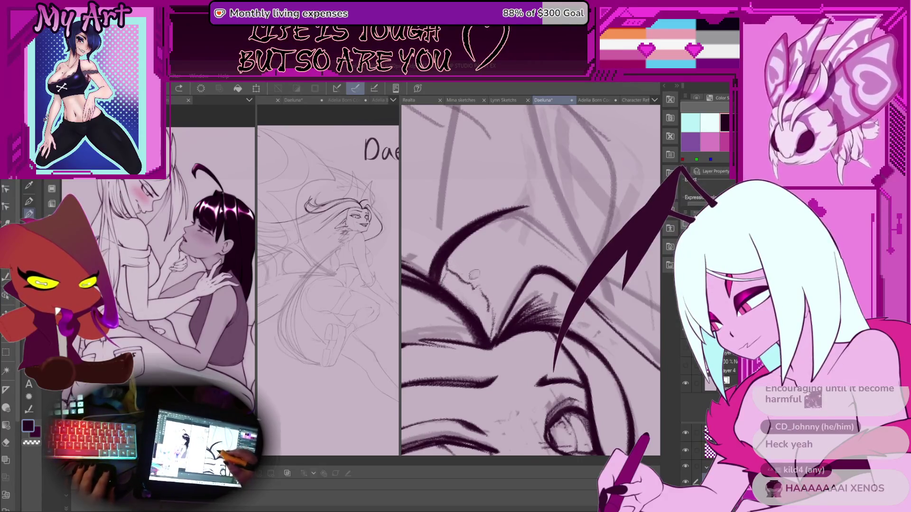
Step: Add fine hatching strokes along and near the brow
scroll(471, 272, "up", 2)
mouse_move(498, 336)
left_mouse_down()
mouse_move(520, 284)
mouse_move(475, 231)
left_mouse_up()
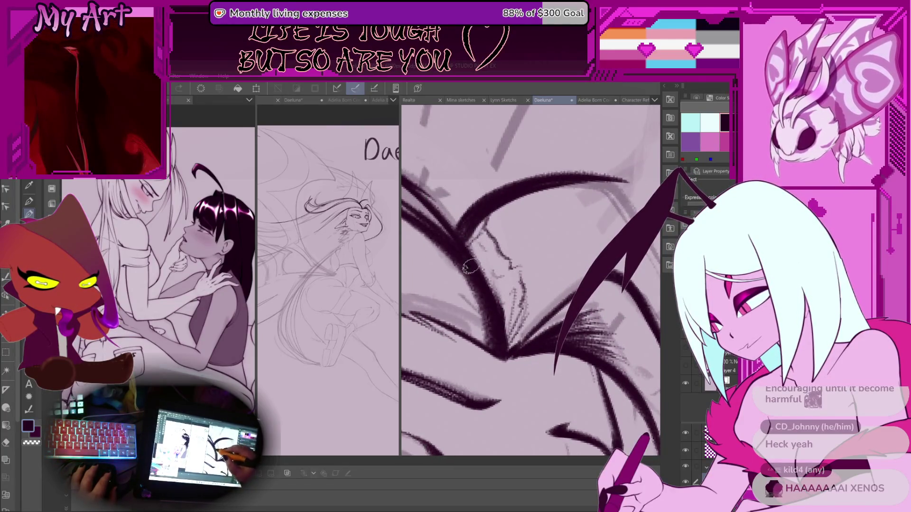
mouse_move(516, 263)
left_mouse_down()
mouse_move(499, 298)
mouse_move(518, 270)
left_mouse_up()
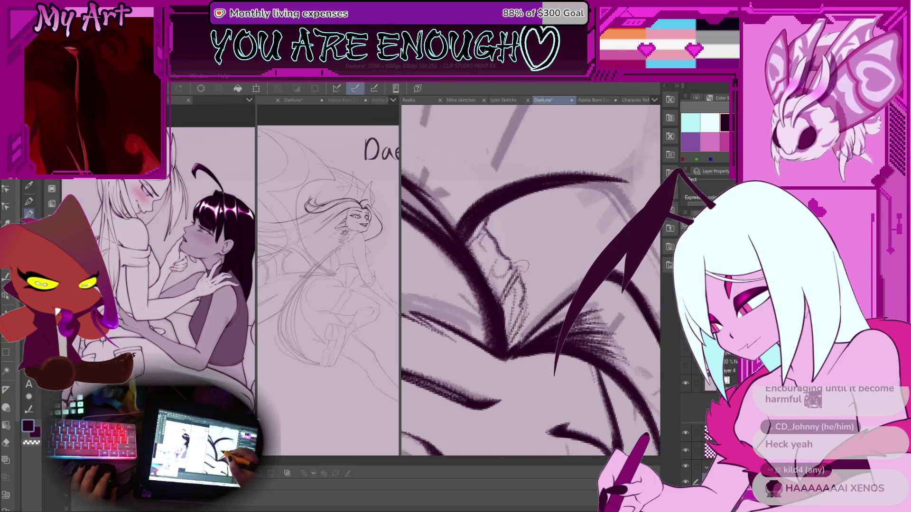
scroll(510, 294, "up", 2)
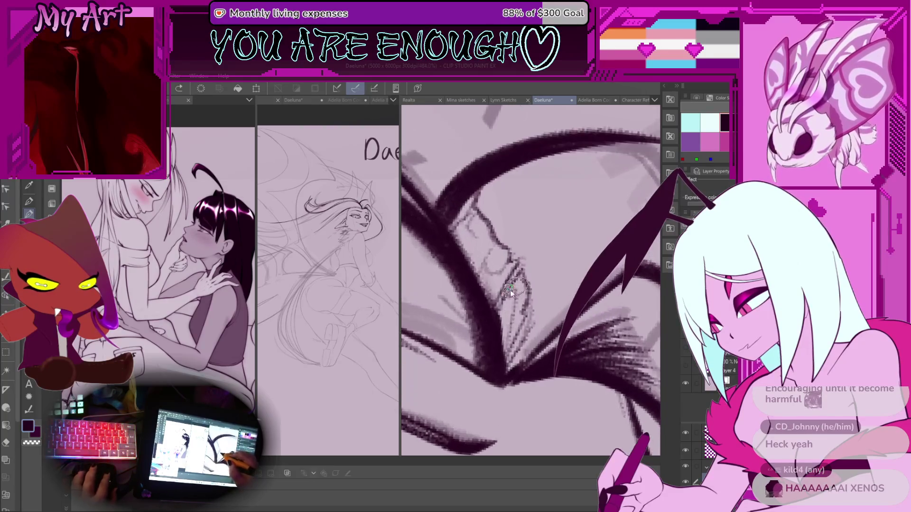
scroll(485, 335, "down", 10)
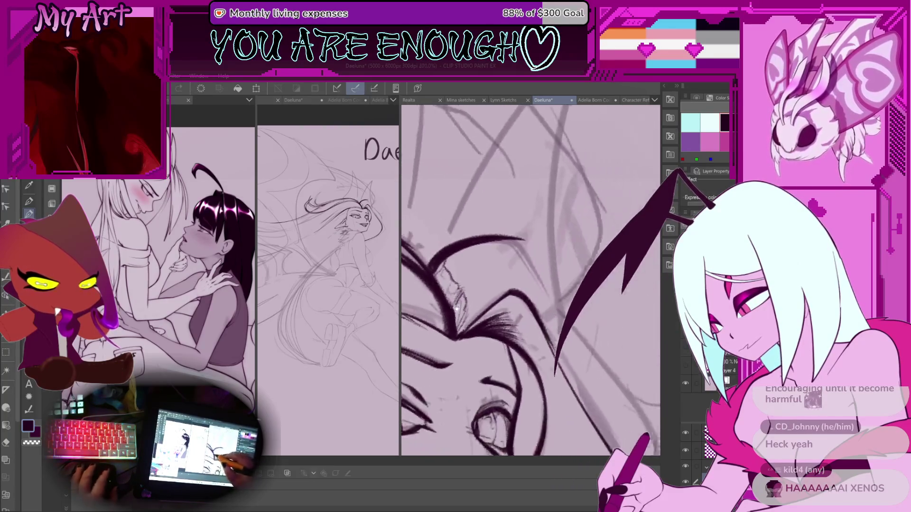
scroll(497, 280, "up", 5)
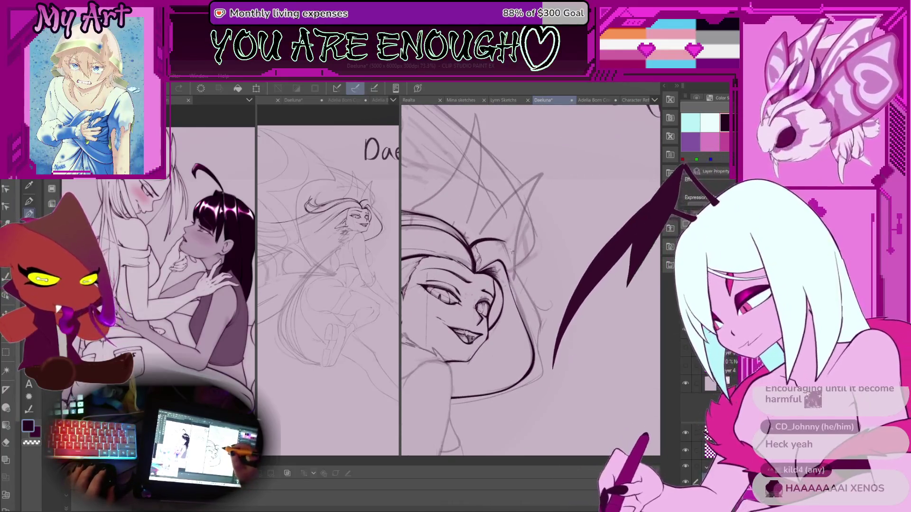
Step: Tilt the view of the face and ink a hair line sweeping up from the brow
scroll(528, 254, "down", 3)
scroll(533, 309, "up", 3)
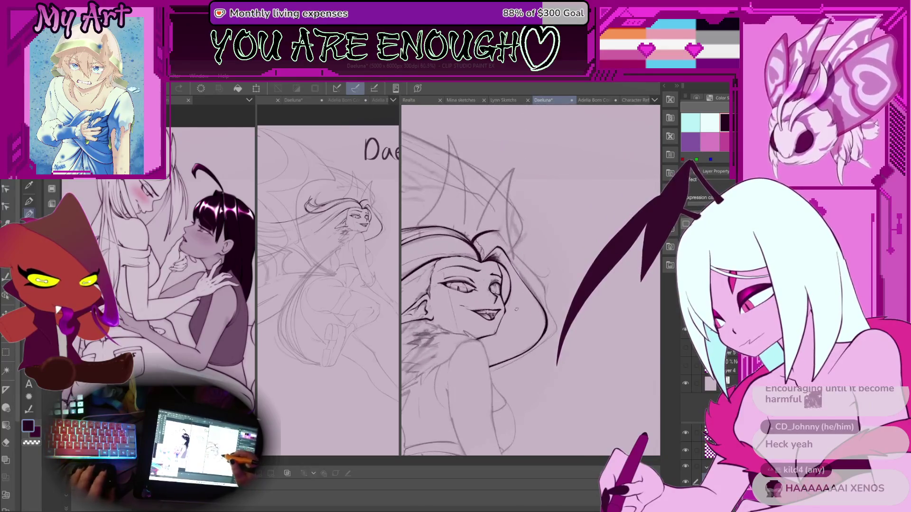
scroll(534, 309, "down", 2)
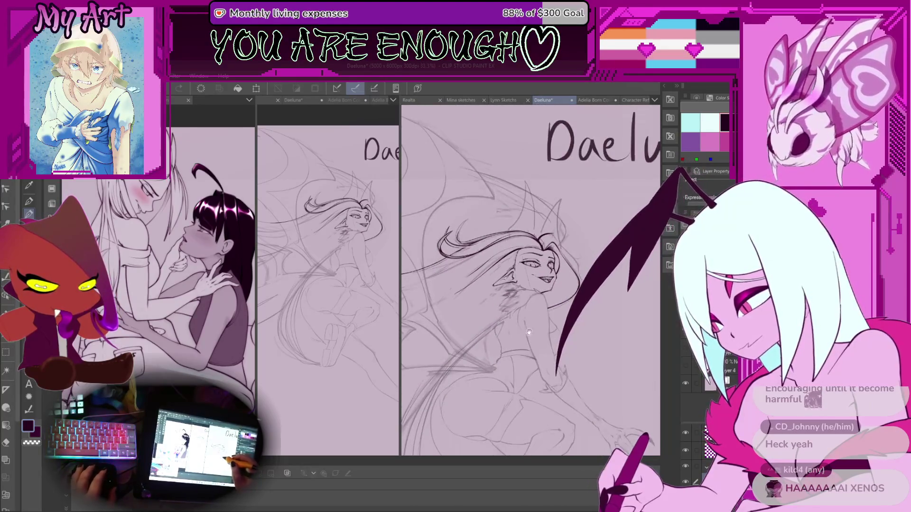
scroll(533, 309, "up", 3)
scroll(517, 307, "down", 2)
scroll(504, 303, "up", 1)
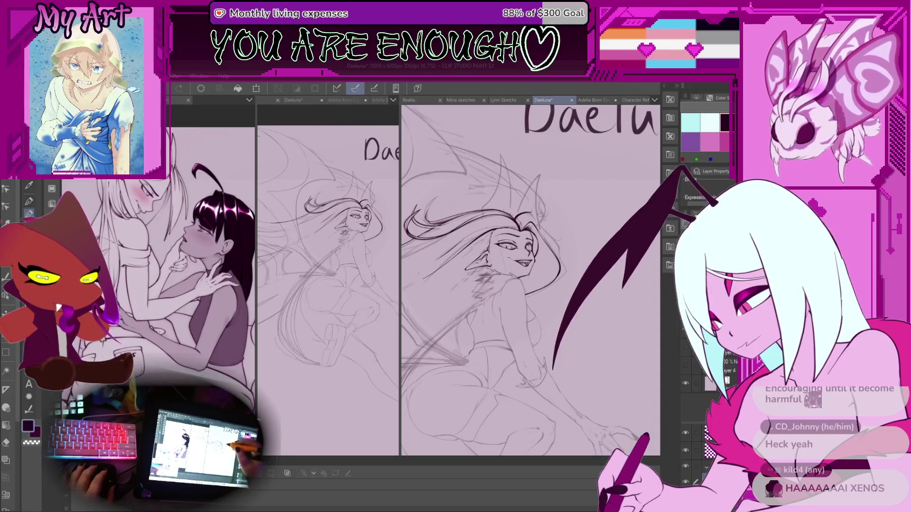
scroll(545, 216, "up", 5)
scroll(462, 296, "up", 1)
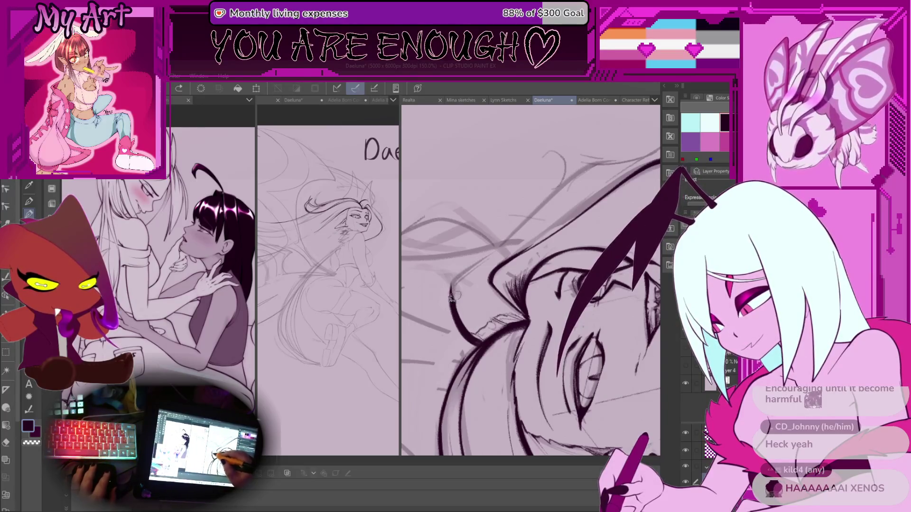
left_click_drag(639, 161, 452, 283)
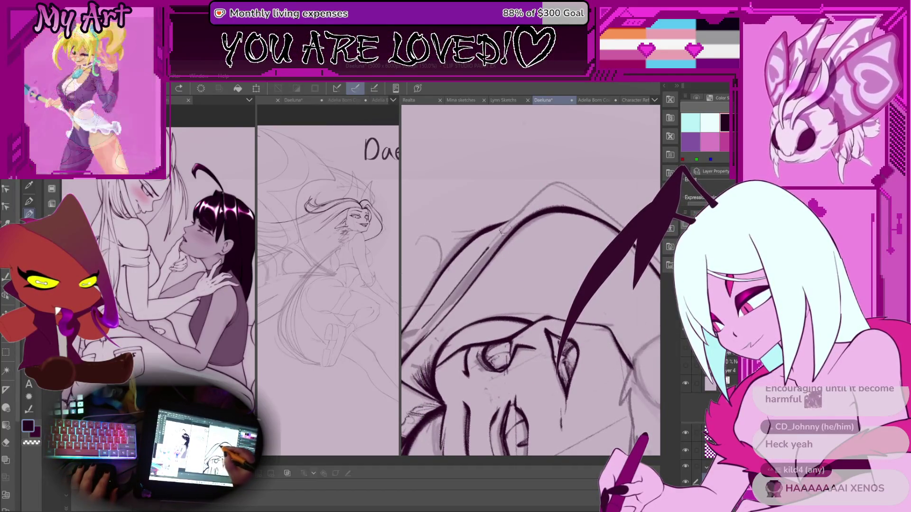
left_click_drag(485, 250, 548, 189)
Step: Add a curled arc hair line above the brow from a closer, diagonal view
mouse_move(550, 266)
left_mouse_down()
mouse_move(514, 251)
mouse_move(530, 223)
left_mouse_up()
left_click_drag(458, 253, 490, 226)
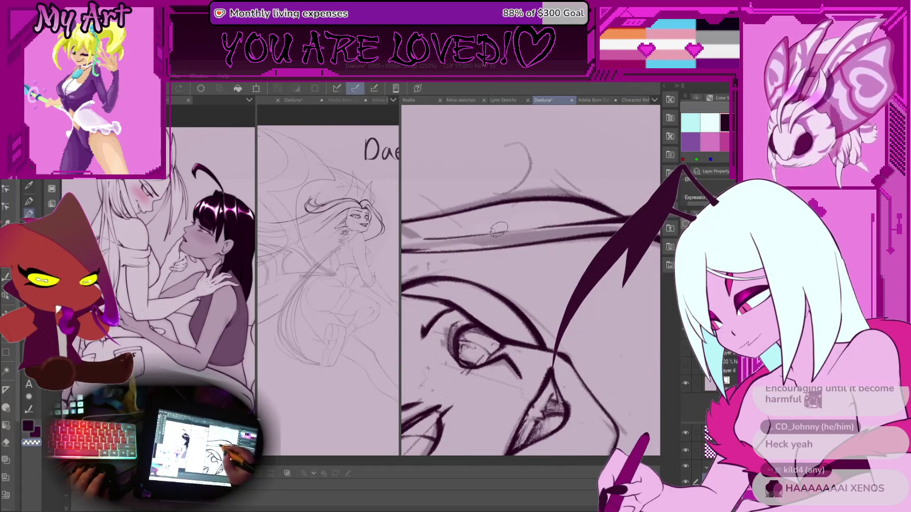
mouse_move(451, 230)
left_mouse_down()
mouse_move(456, 246)
mouse_move(486, 243)
mouse_move(552, 288)
left_mouse_up()
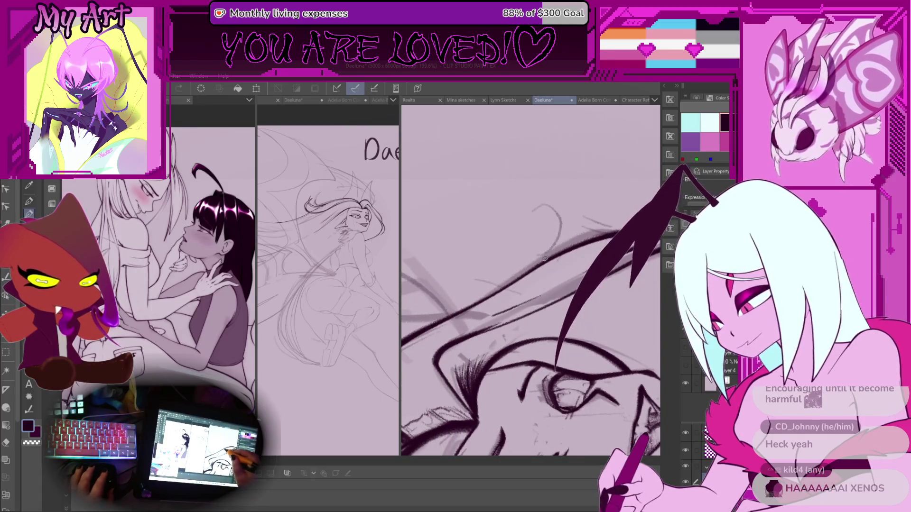
mouse_move(490, 234)
left_mouse_down()
mouse_move(537, 200)
mouse_move(552, 241)
left_mouse_up()
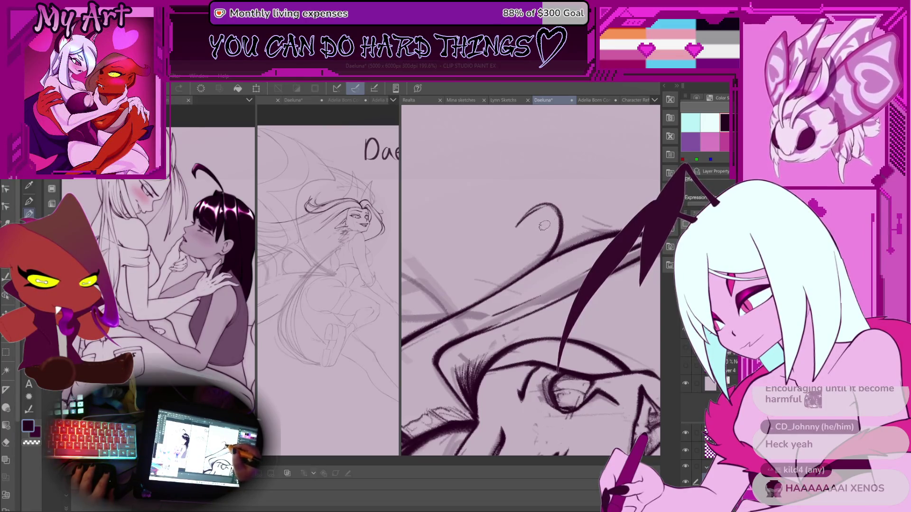
Step: Draw a thin tapered stroke below the thick line, then undo it completely
scroll(545, 225, "down", 8)
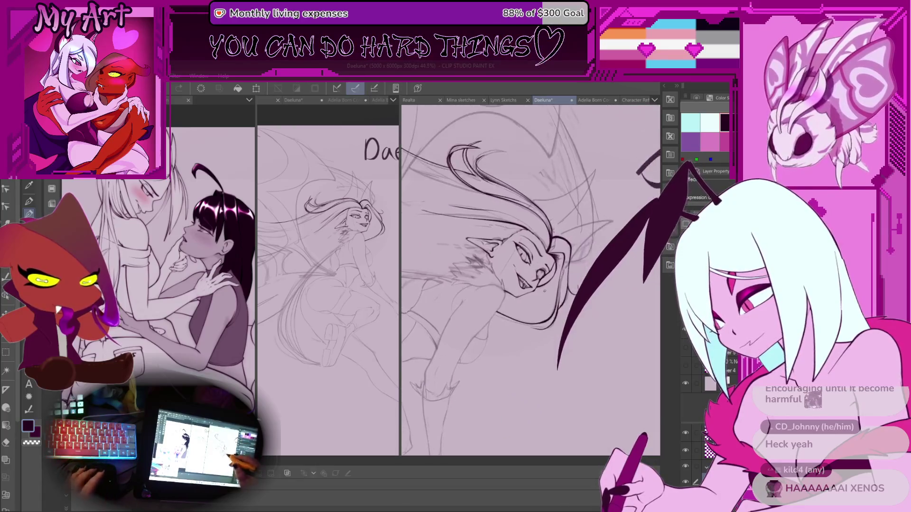
scroll(545, 291, "up", 5)
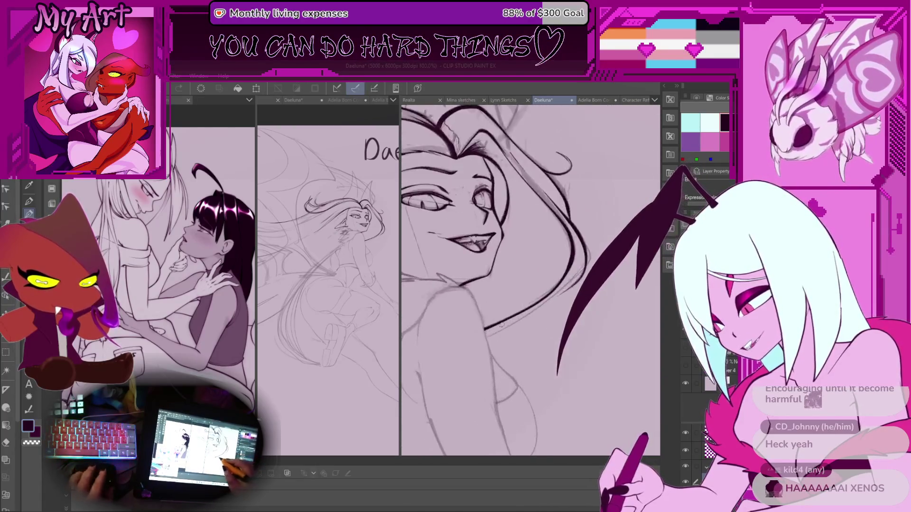
scroll(481, 365, "up", 1)
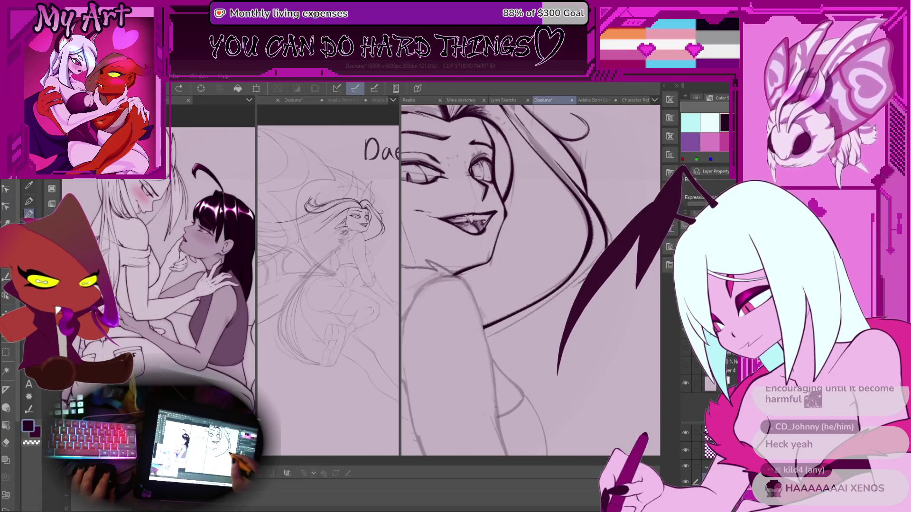
left_click_drag(522, 317, 456, 346)
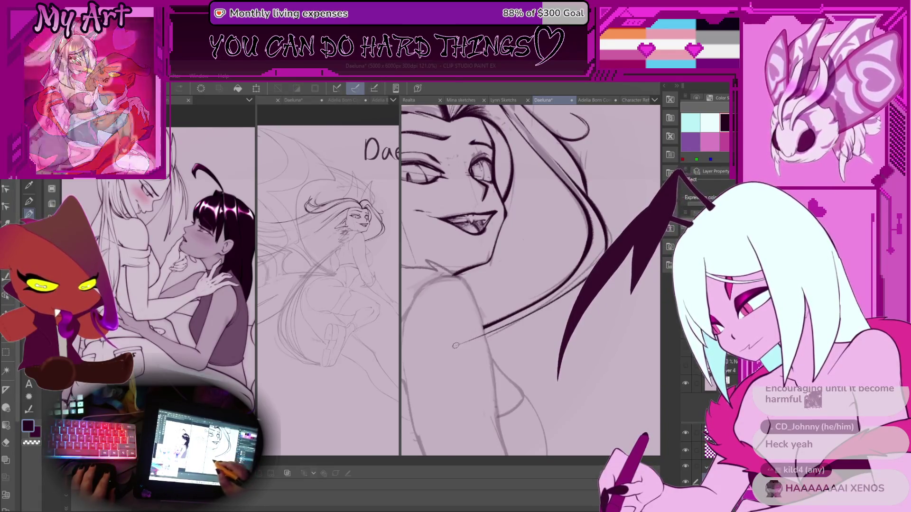
key("ctrl+z")
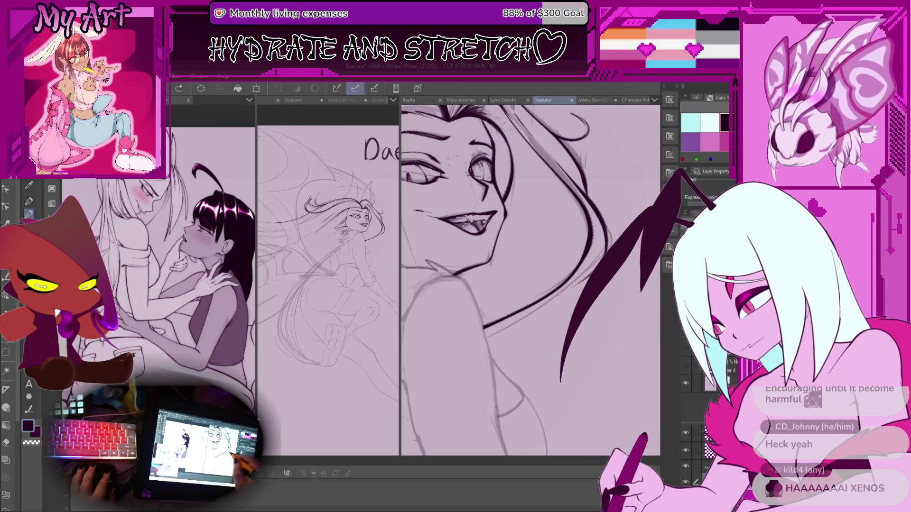
key("ctrl+z")
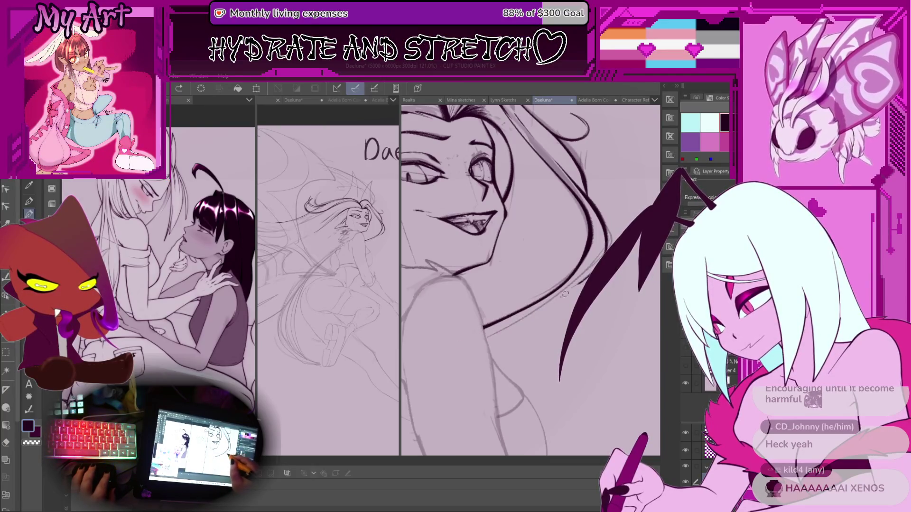
Step: Ink the hair line beside the jaw and check the face and shoulder
left_click_drag(569, 290, 591, 249)
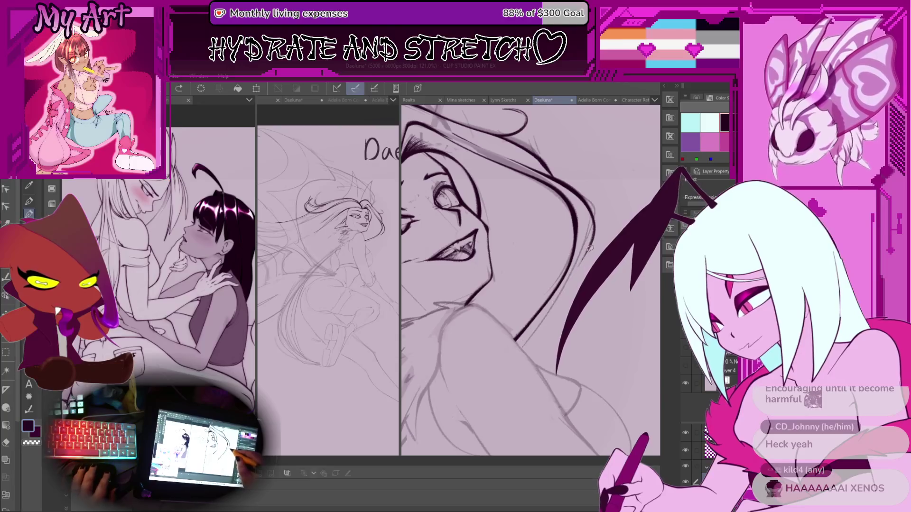
left_click_drag(505, 334, 583, 258)
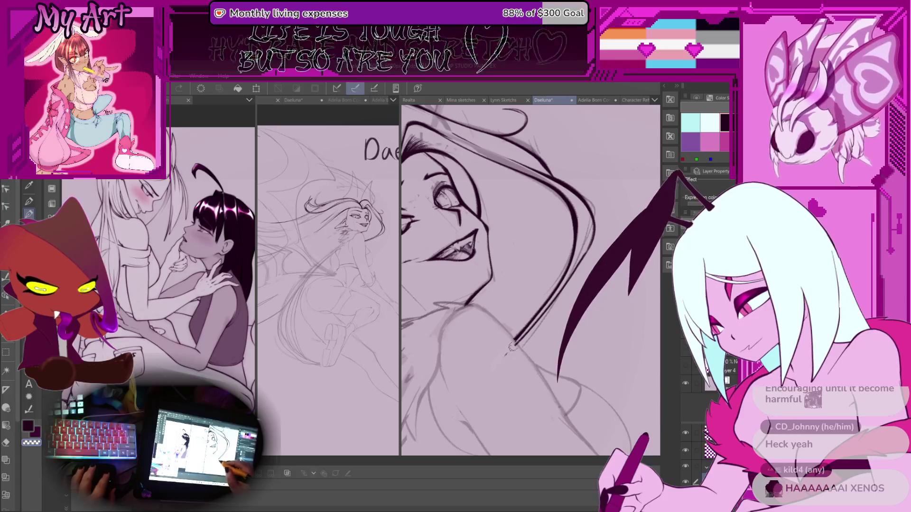
key("minus")
key("minus")
key("minus")
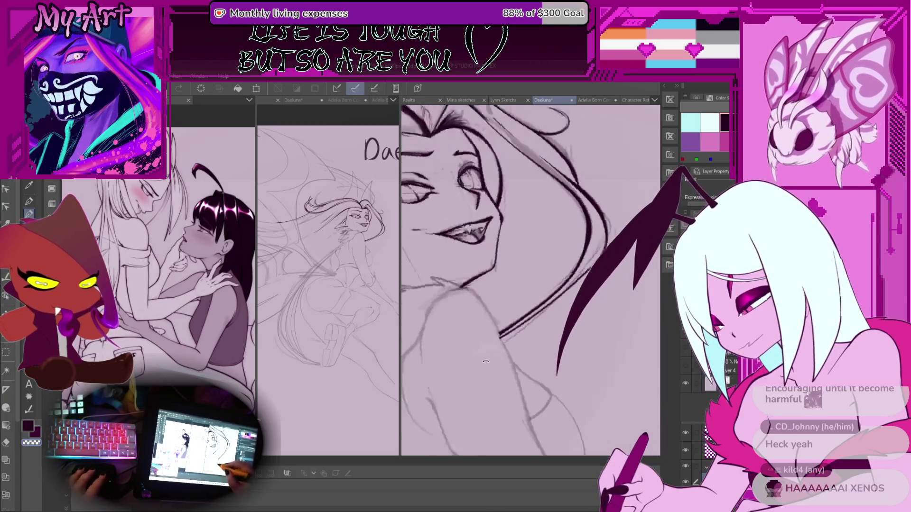
key("ctrl+plus")
key("ctrl+plus")
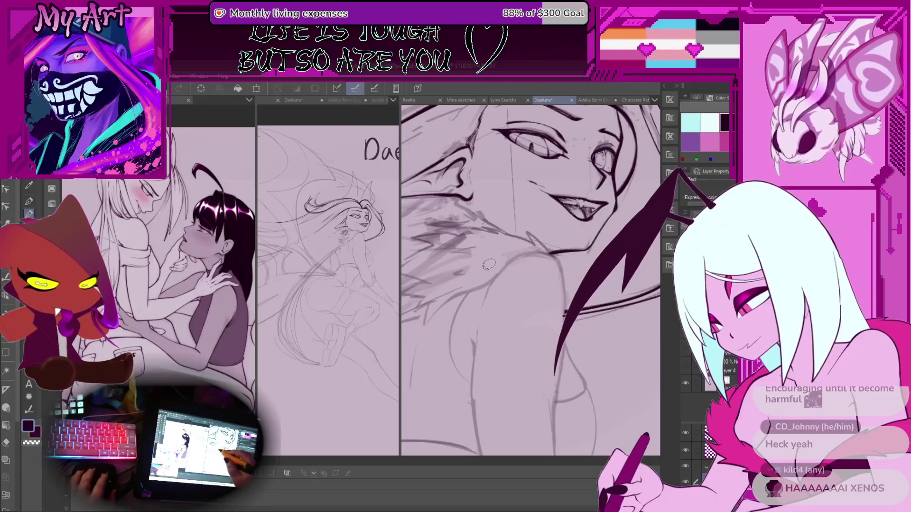
key("ctrl+plus")
key("ctrl+plus")
key("ctrl+plus")
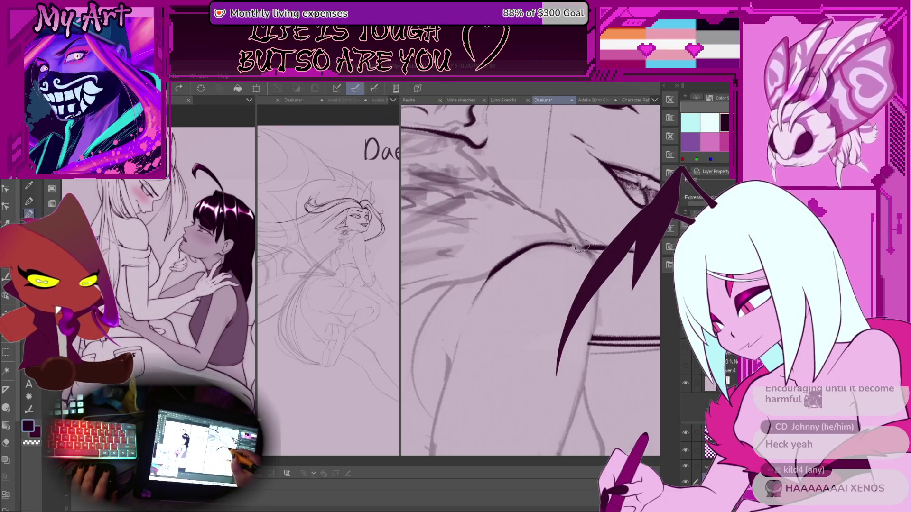
key("ctrl+minus")
key("ctrl+minus")
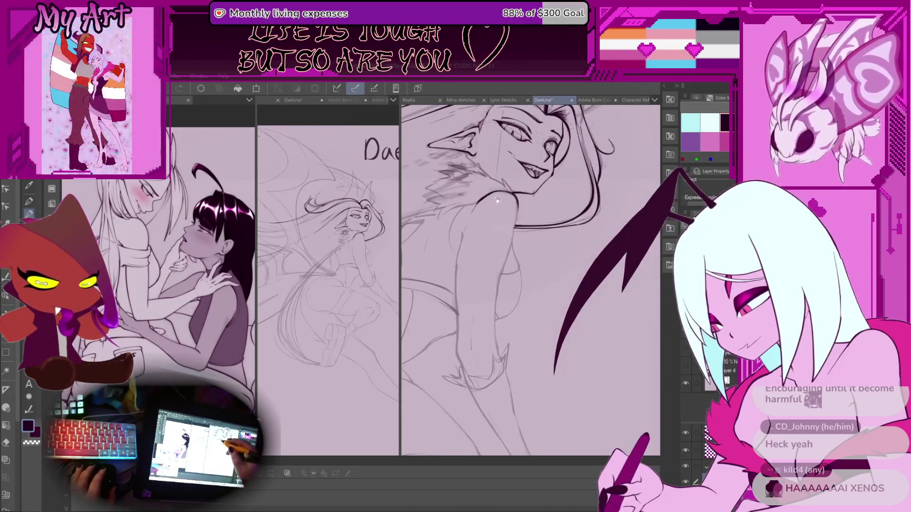
Step: Ink two short claw strokes near the hand and join the broken limb outline segments
mouse_move(496, 197)
left_mouse_down()
mouse_move(459, 354)
mouse_move(480, 357)
mouse_move(473, 363)
left_mouse_up()
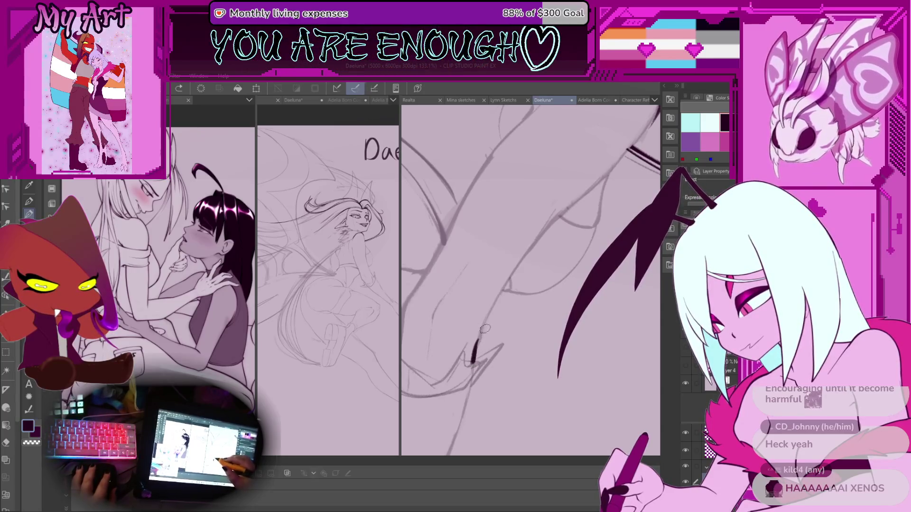
scroll(474, 360, "up", 1)
left_click_drag(473, 356, 471, 375)
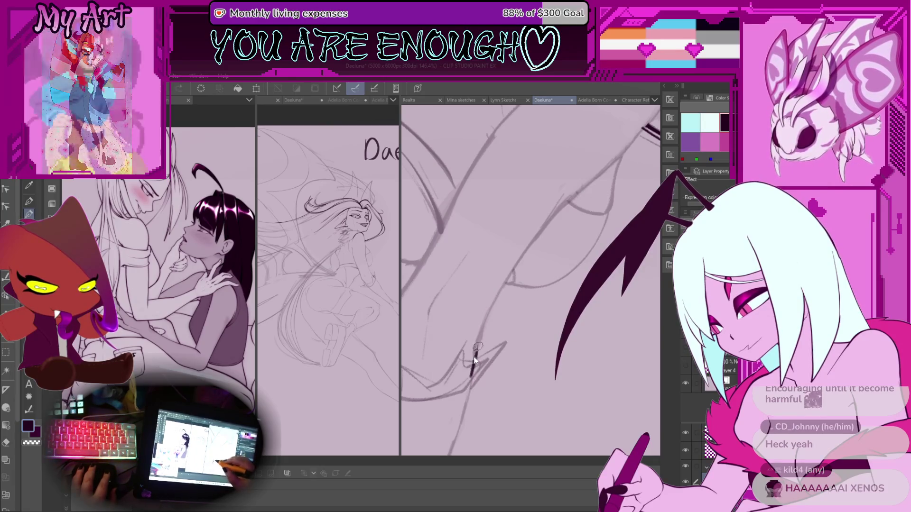
mouse_move(472, 363)
left_mouse_down()
mouse_move(470, 372)
mouse_move(481, 328)
mouse_move(512, 271)
left_mouse_up()
left_click_drag(598, 173, 479, 335)
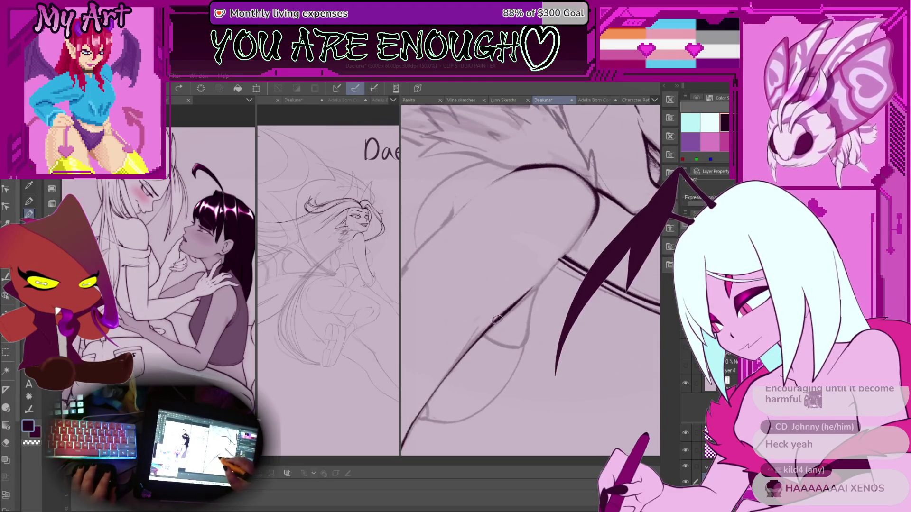
left_click_drag(561, 259, 539, 284)
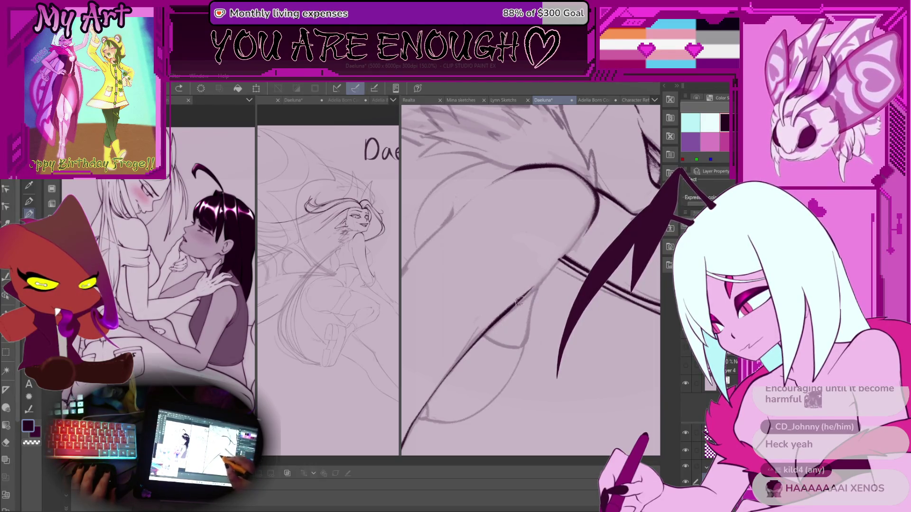
Step: Position the view over the sketch and discard a short and a tapered ink stroke
scroll(598, 207, "down", 5)
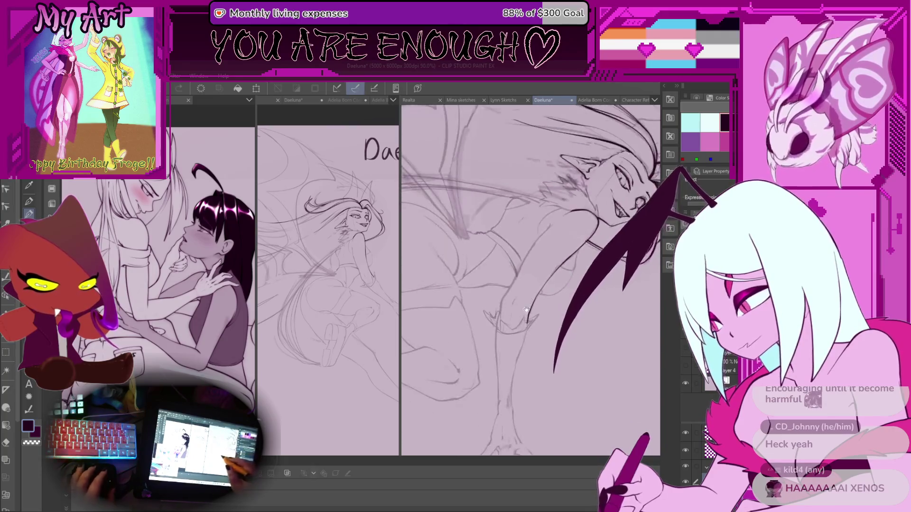
scroll(497, 347, "up", 5)
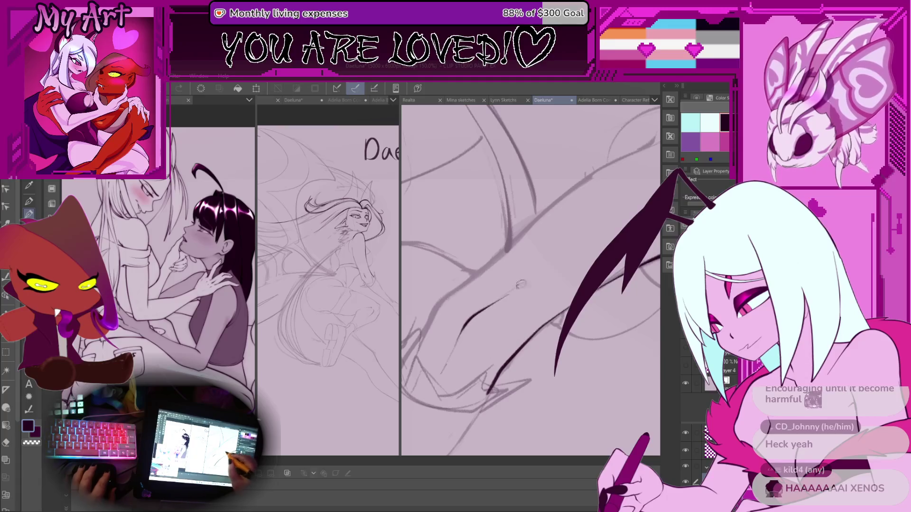
left_click_drag(462, 354, 473, 355)
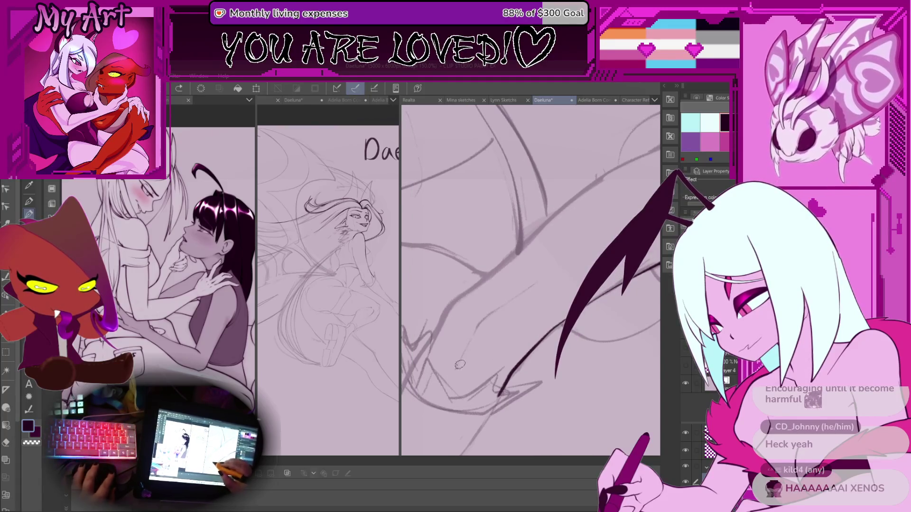
mouse_move(549, 267)
left_mouse_down()
mouse_move(517, 294)
mouse_move(533, 288)
mouse_move(528, 294)
left_mouse_up()
mouse_move(484, 350)
left_mouse_down()
mouse_move(479, 343)
mouse_move(458, 366)
left_mouse_up()
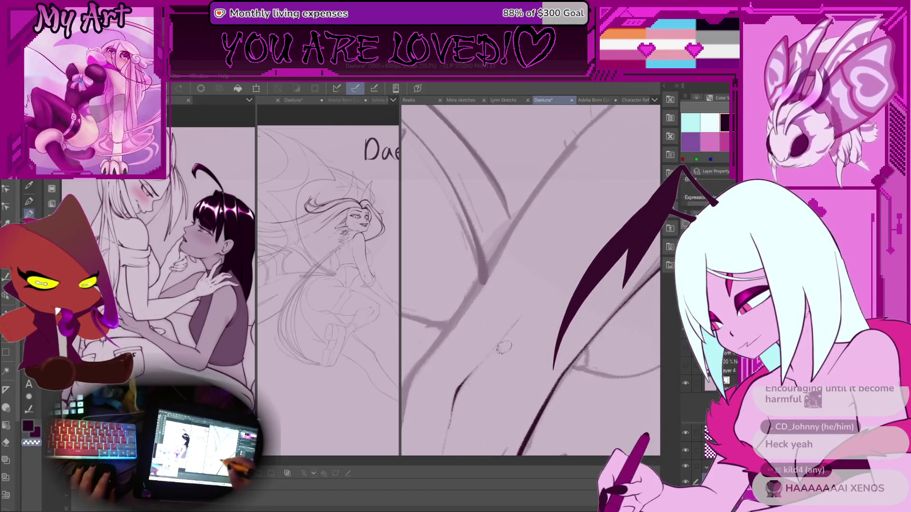
left_click_drag(522, 343, 492, 386)
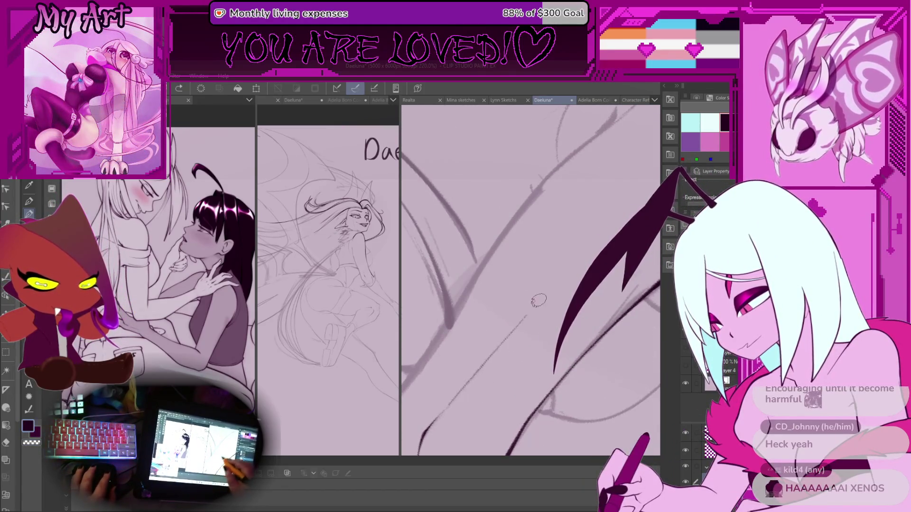
scroll(536, 294, "down", 4)
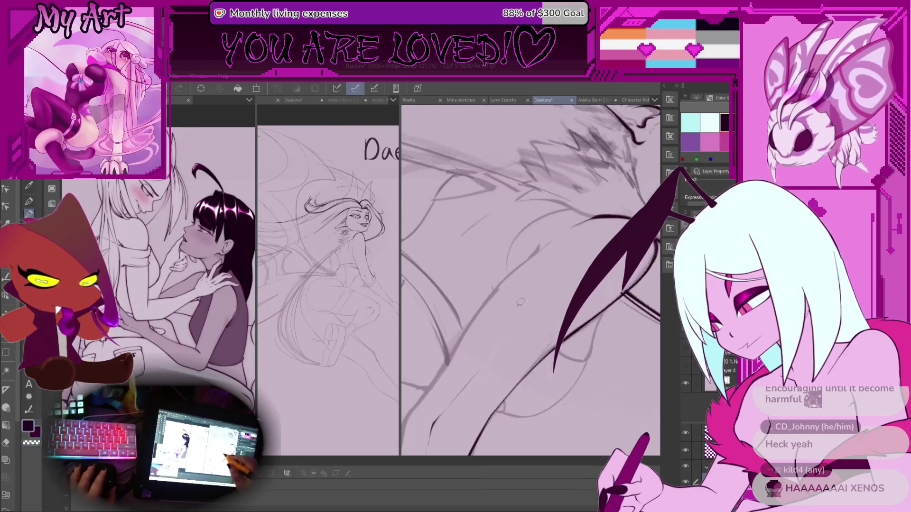
scroll(524, 297, "up", 5)
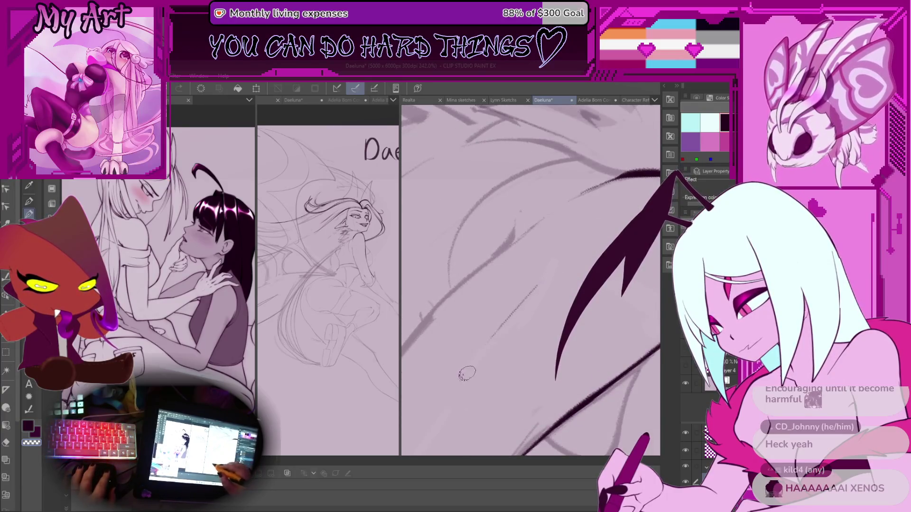
scroll(549, 253, "down", 3)
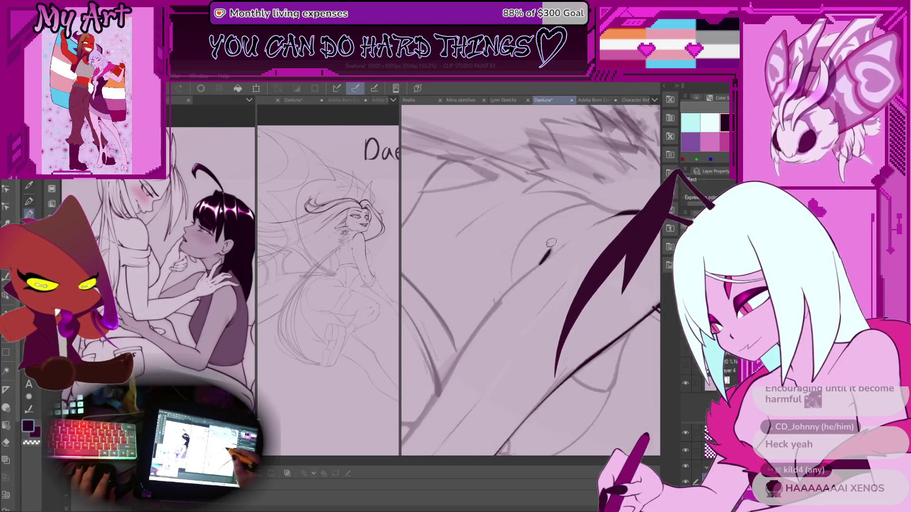
scroll(550, 243, "up", 2)
key("ctrl+z")
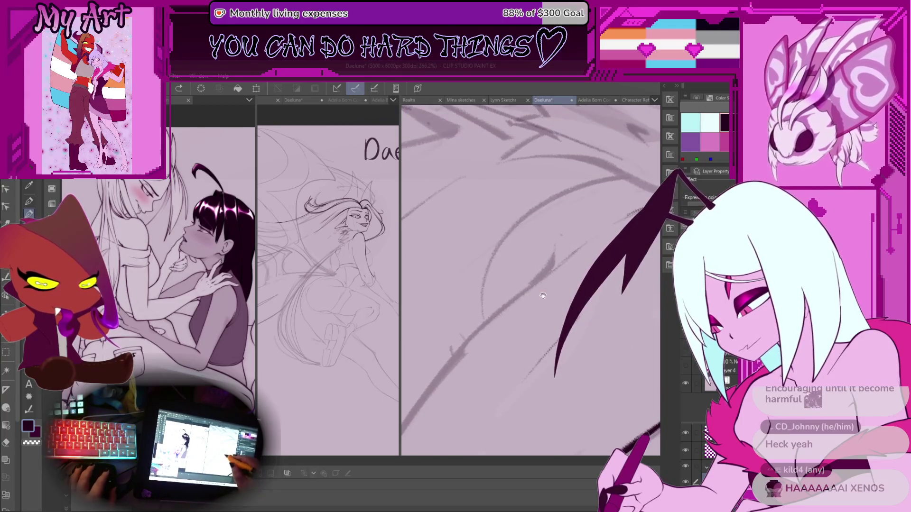
left_click_drag(542, 297, 534, 285)
mouse_move(547, 229)
left_mouse_down()
mouse_move(512, 277)
mouse_move(548, 320)
left_mouse_up()
scroll(546, 317, "down", 1)
key("ctrl+z")
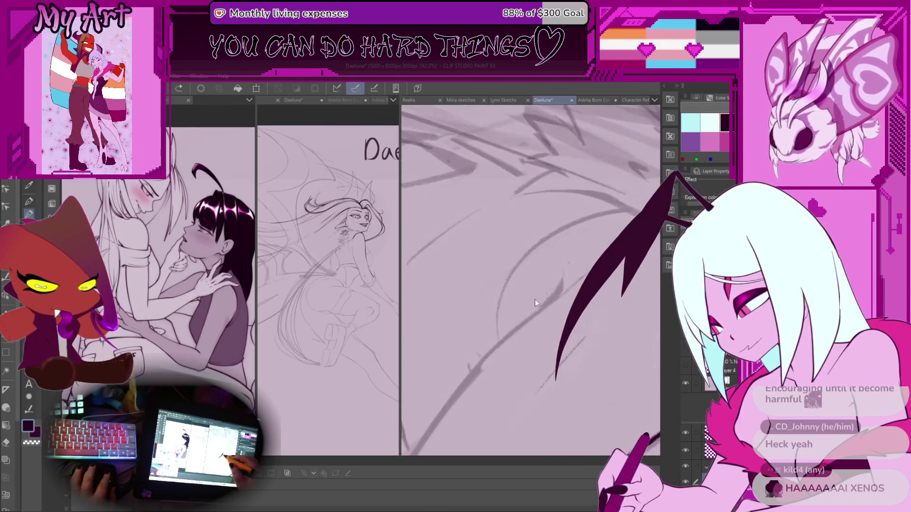
Step: Ink a clean line along the sketched limb
left_click_drag(588, 250, 526, 305)
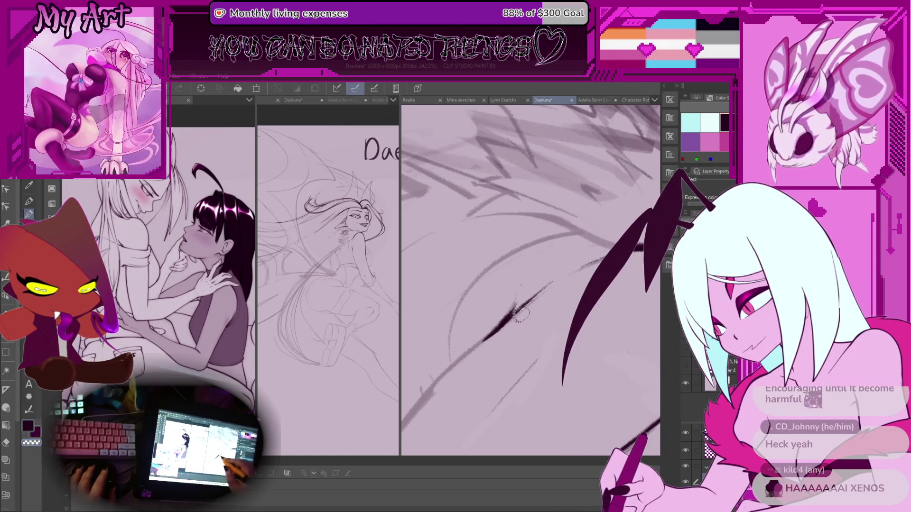
scroll(548, 280, "up", 5)
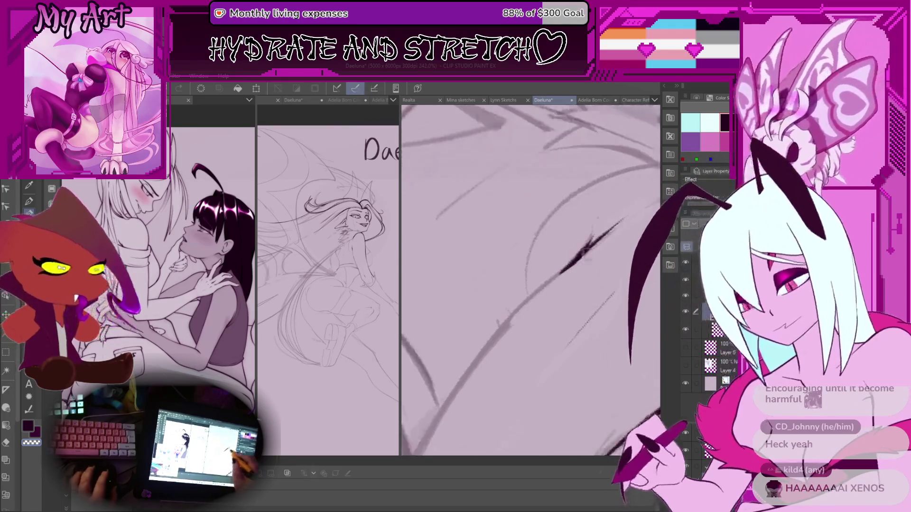
scroll(565, 218, "down", 8)
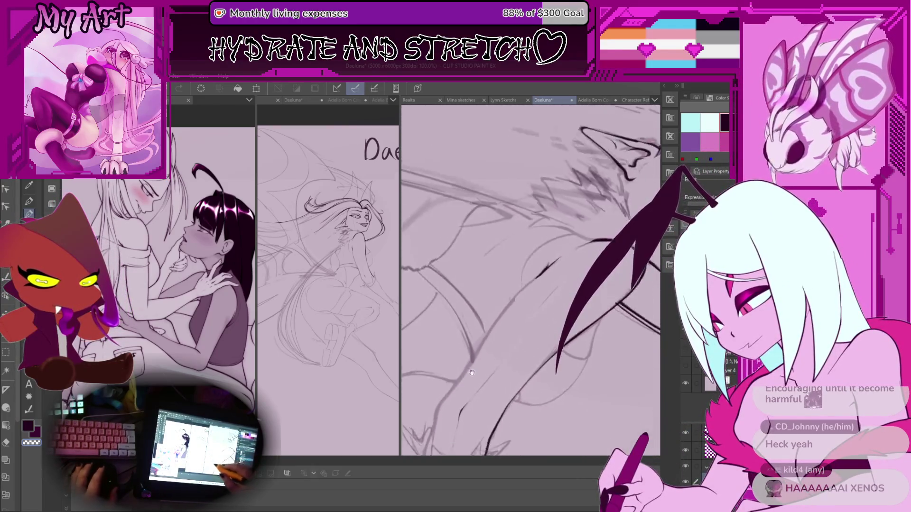
scroll(465, 393, "up", 1)
left_click_drag(464, 393, 503, 321)
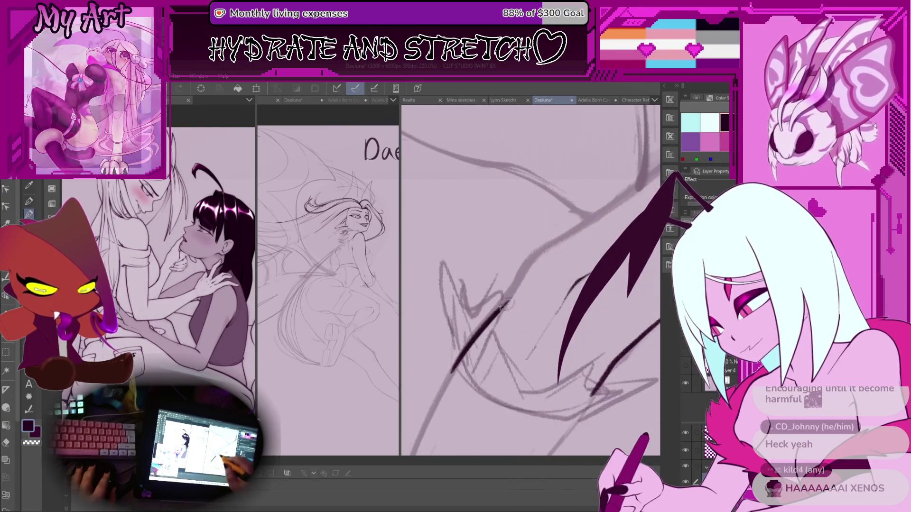
mouse_move(451, 373)
left_mouse_down()
mouse_move(508, 293)
mouse_move(468, 334)
left_mouse_up()
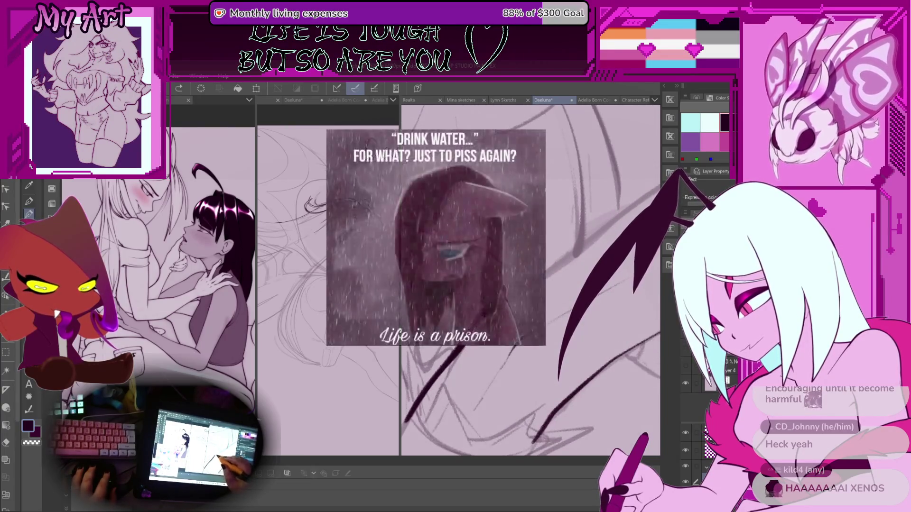
scroll(459, 349, "down", 2)
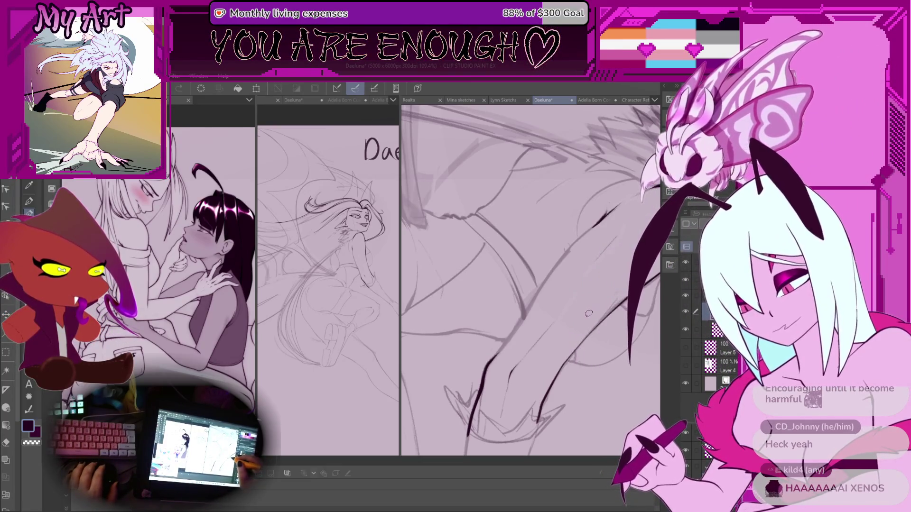
Step: Undo the last limb stroke, then zoom and rotate the view to review the arm
mouse_move(587, 314)
left_mouse_down()
mouse_move(446, 347)
mouse_move(463, 351)
mouse_move(507, 281)
left_mouse_up()
key("ctrl+plus")
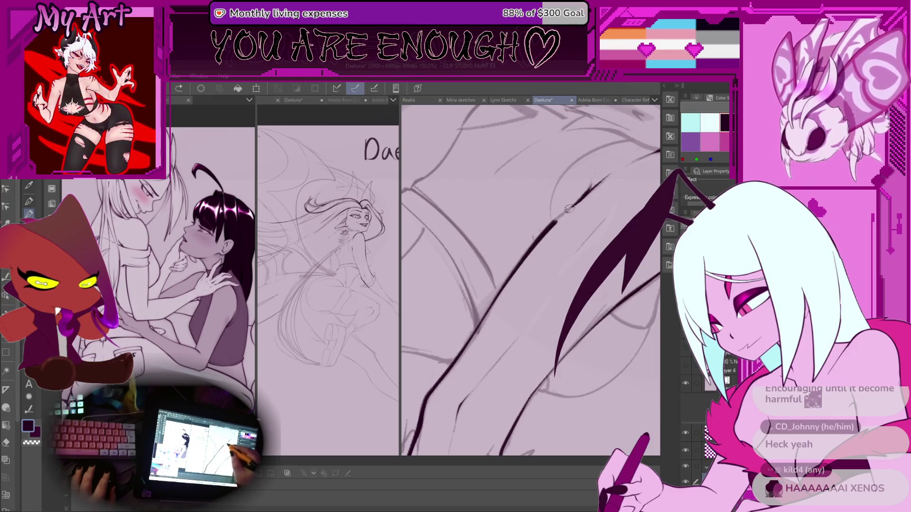
key("ctrl+z")
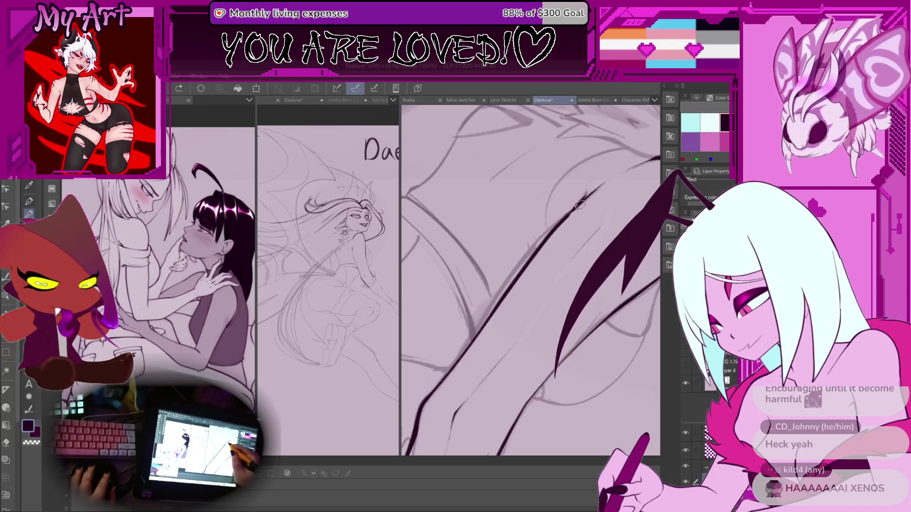
scroll(517, 281, "down", 2)
mouse_move(517, 281)
left_mouse_down()
mouse_move(490, 349)
mouse_move(453, 314)
left_mouse_up()
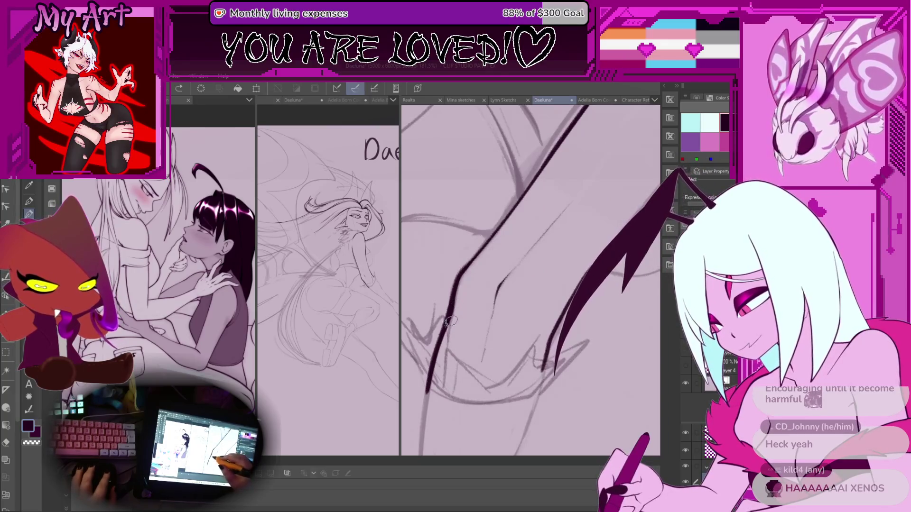
scroll(441, 368, "up", 3)
left_click_drag(442, 368, 399, 346)
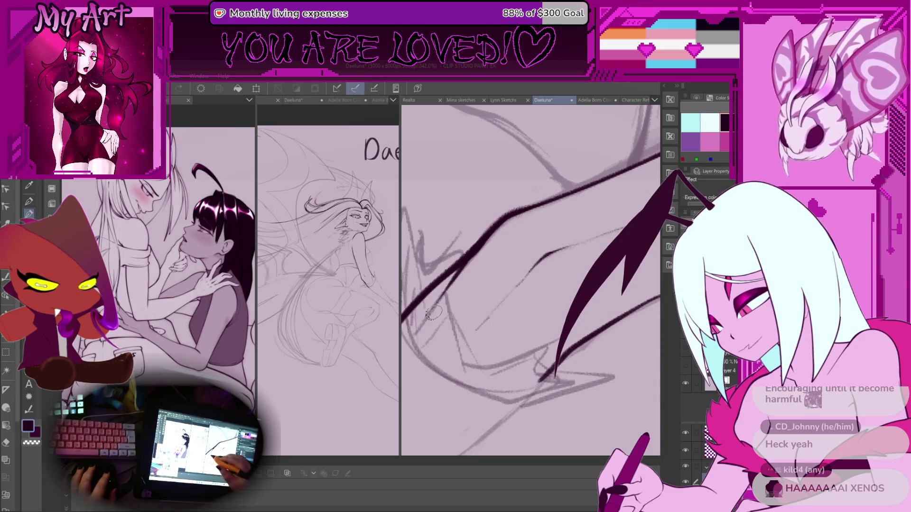
scroll(432, 313, "down", 3)
mouse_move(432, 314)
left_mouse_down()
mouse_move(579, 237)
mouse_move(553, 261)
left_mouse_up()
scroll(579, 238, "up", 2)
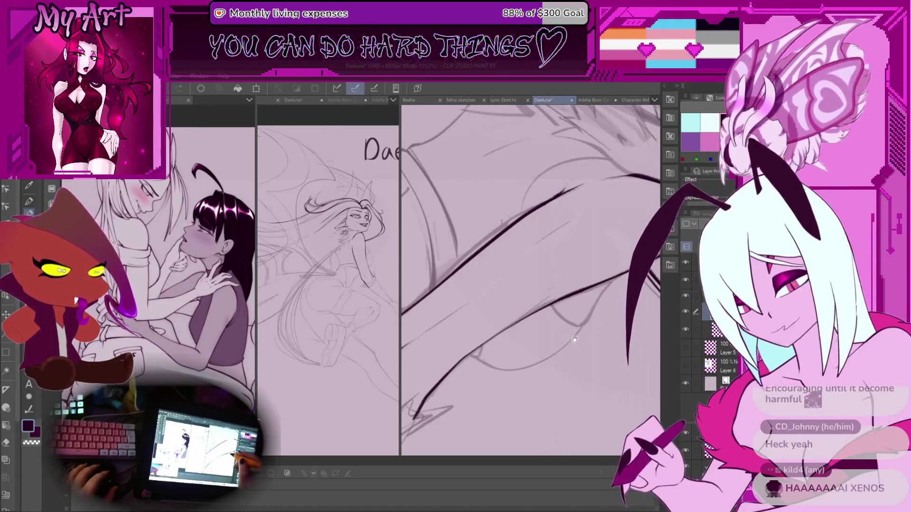
scroll(574, 339, "up", 3)
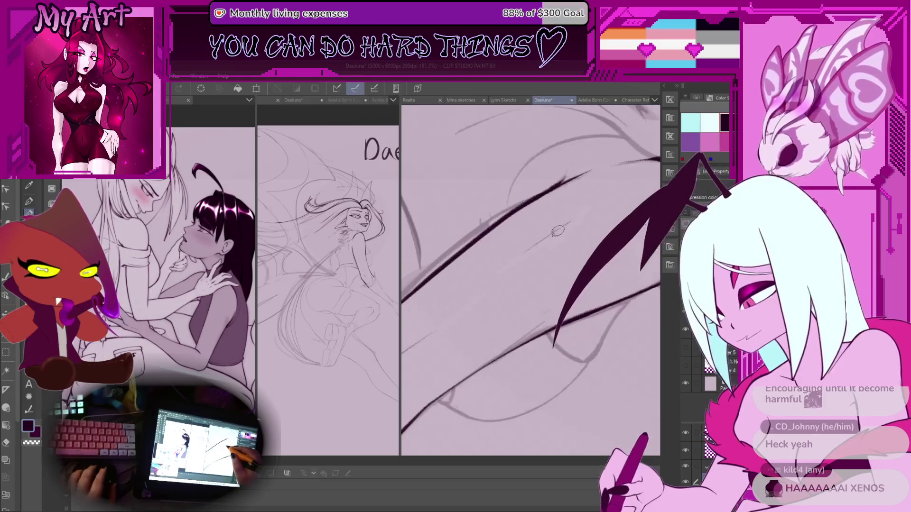
scroll(559, 230, "up", 5)
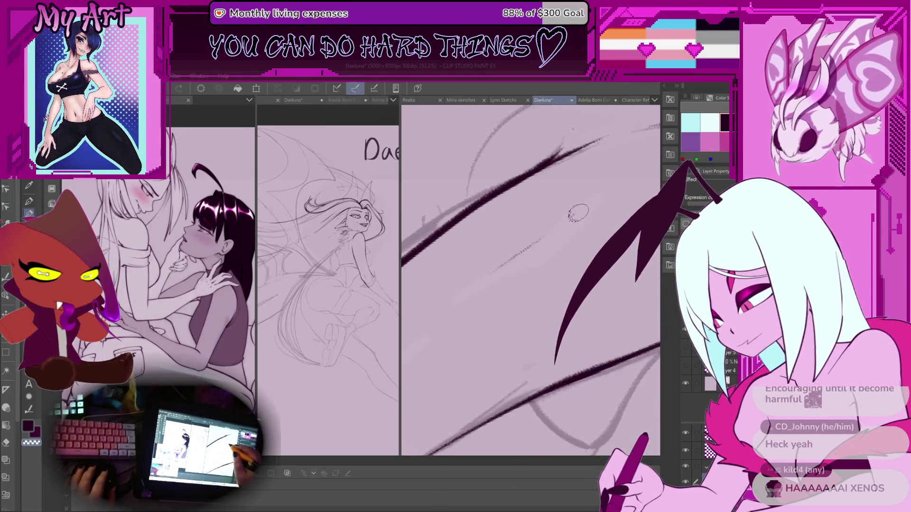
scroll(542, 233, "down", 8)
scroll(527, 319, "down", 1)
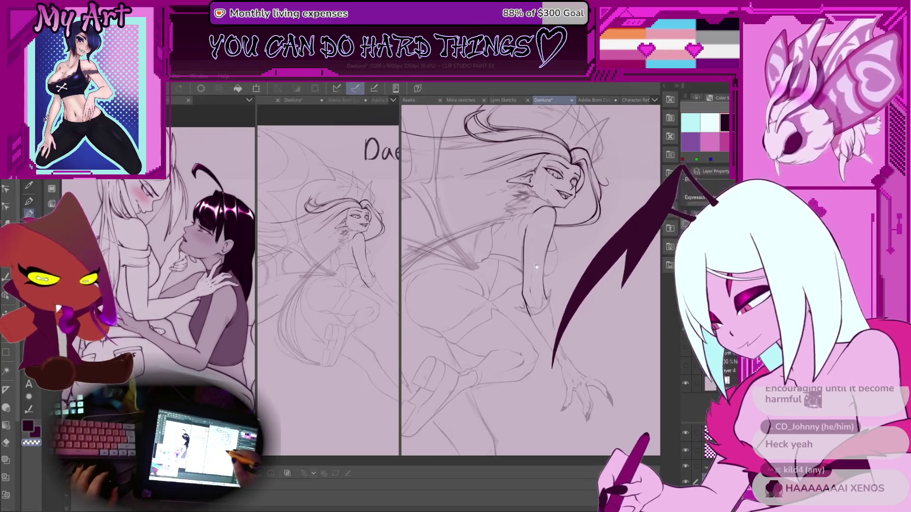
Step: Frame and rotate the view on the clawed hand, then discard the first zigzag and diagonal claw strokes
scroll(565, 258, "down", 1)
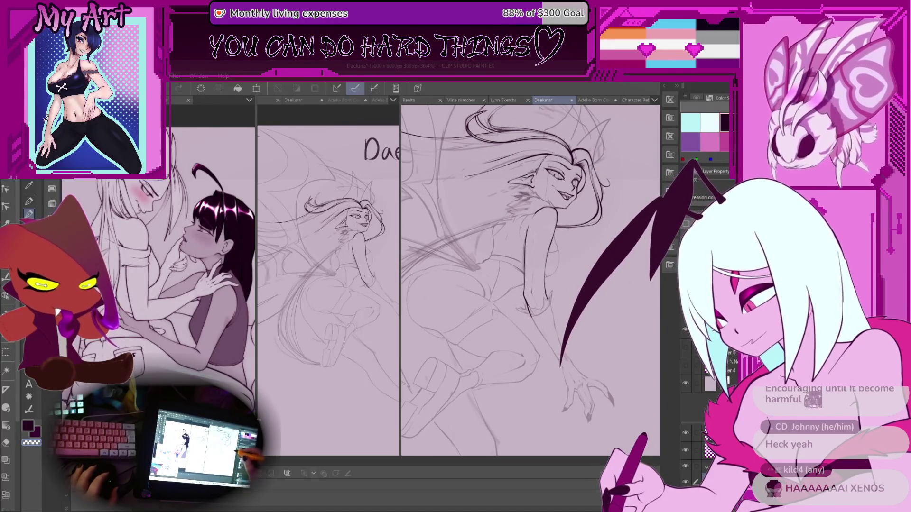
scroll(523, 344, "up", 3)
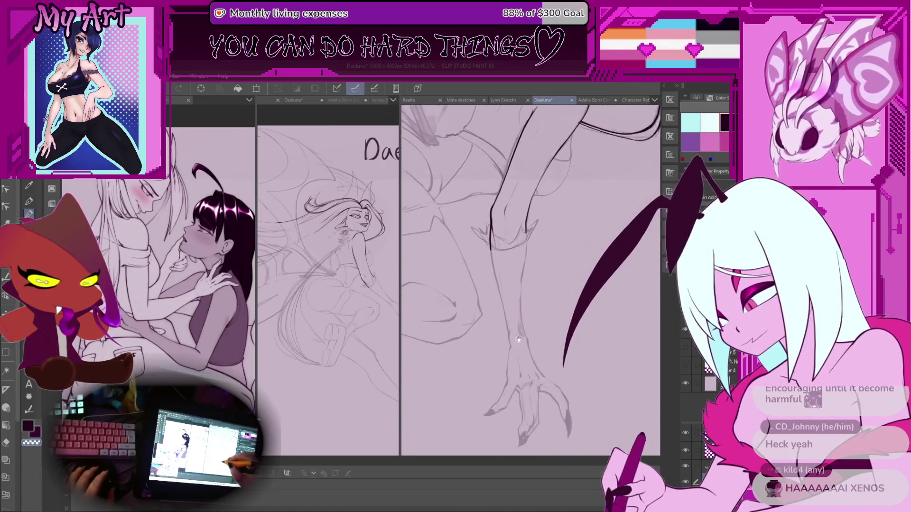
scroll(523, 344, "up", 4)
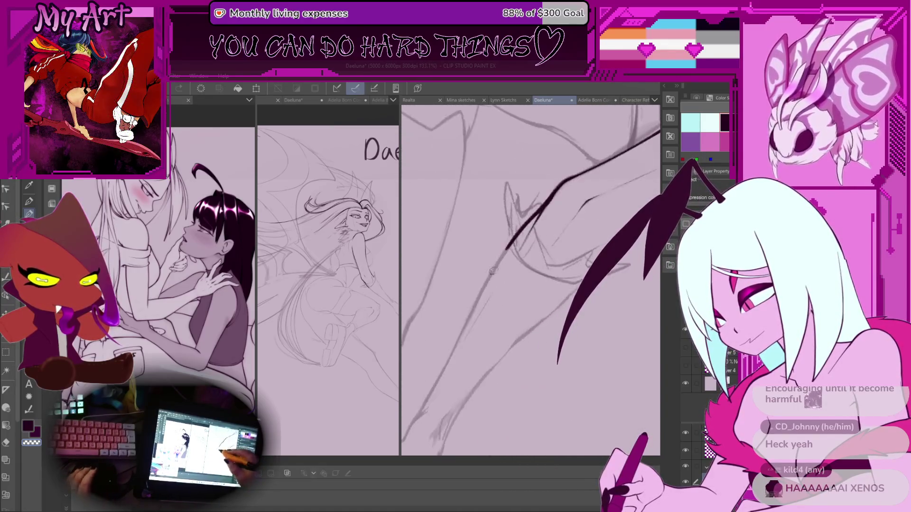
left_click_drag(534, 191, 532, 250)
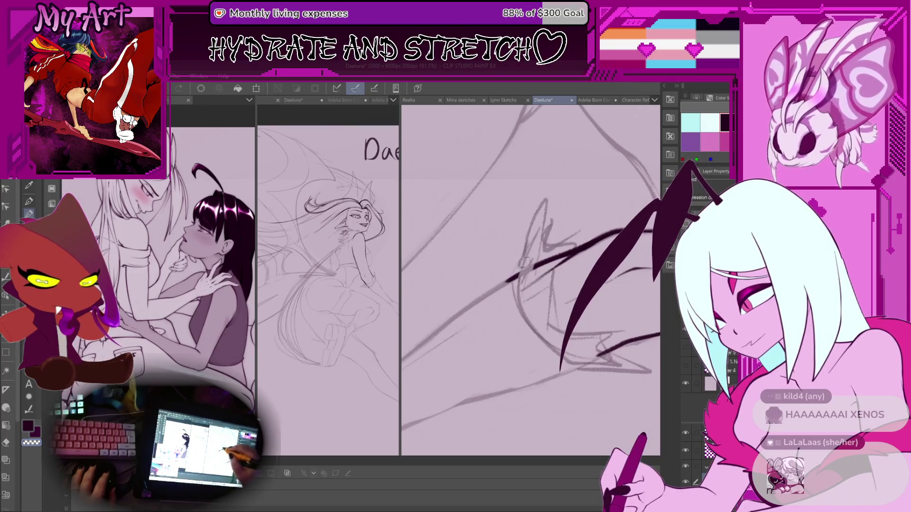
left_click_drag(522, 256, 505, 238)
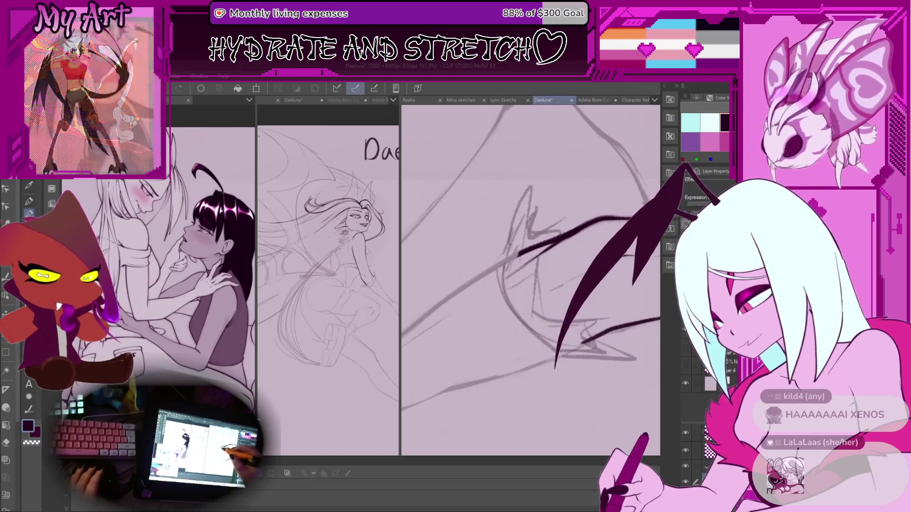
scroll(506, 236, "up", 3)
left_click_drag(482, 310, 503, 295)
key("ctrl+z")
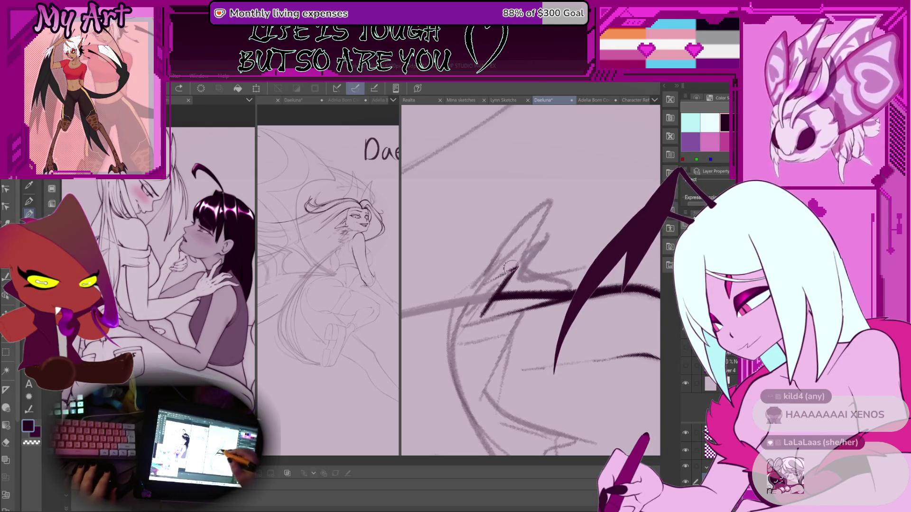
key("ctrl+z")
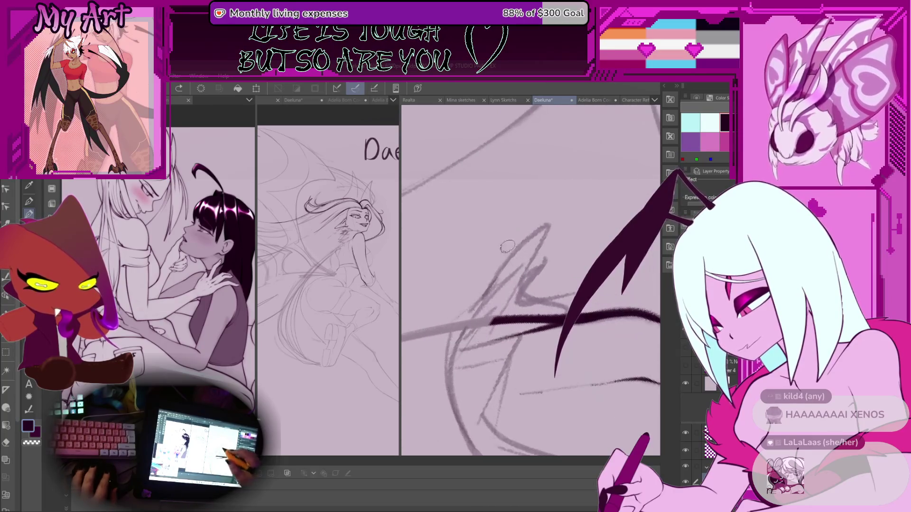
Step: Ink a long curved contour along the edge of the sketched limb at the hand
left_click_drag(479, 340, 506, 298)
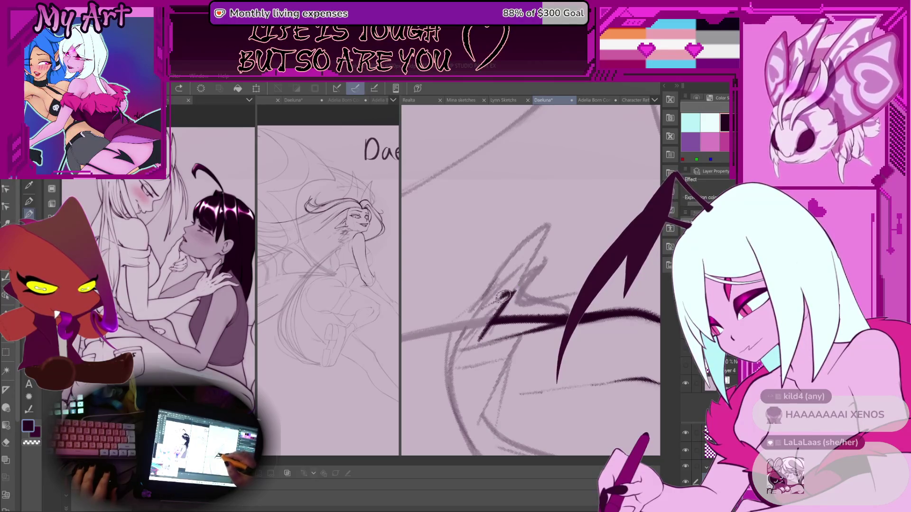
key("ctrl+z")
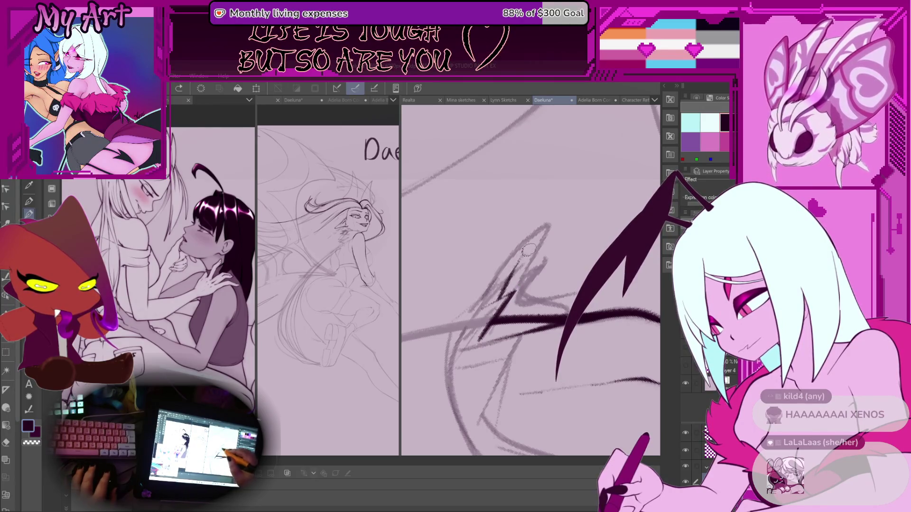
mouse_move(454, 348)
left_mouse_down()
mouse_move(452, 335)
mouse_move(511, 216)
left_mouse_up()
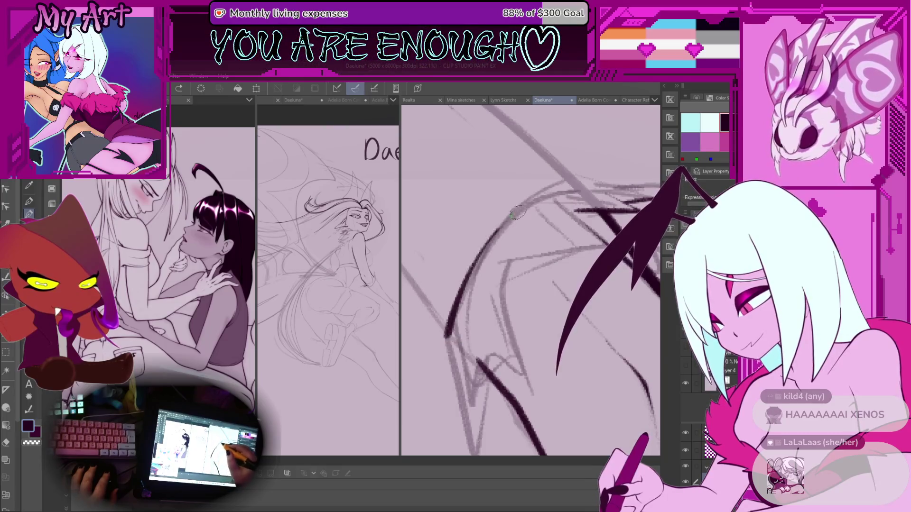
key("ctrl+z")
mouse_move(453, 344)
left_mouse_down()
mouse_move(447, 359)
mouse_move(522, 223)
mouse_move(564, 202)
left_mouse_up()
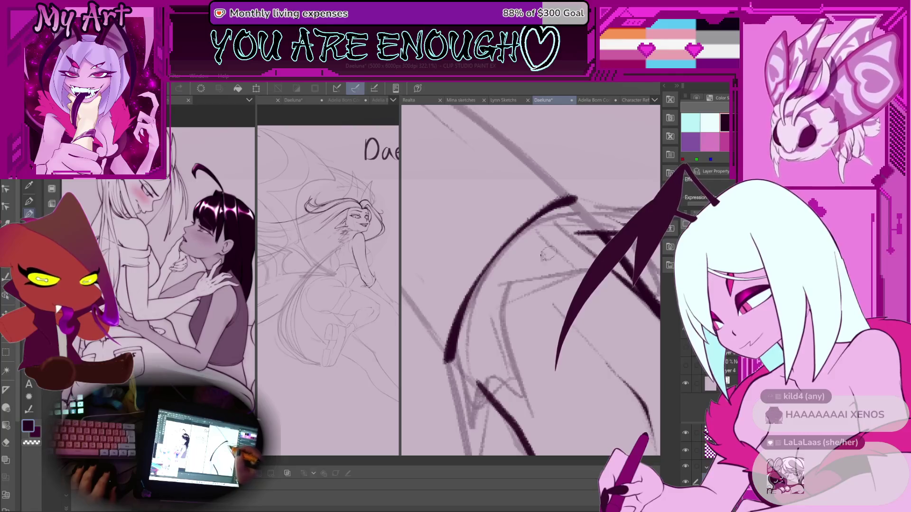
scroll(552, 244, "down", 2)
left_click(353, 328)
Step: Ink thick diagonal claw lines, redrawing the upper one longer and thinner
left_click_drag(351, 327, 339, 341)
mouse_move(465, 294)
left_mouse_down()
mouse_move(476, 282)
mouse_move(491, 289)
left_mouse_up()
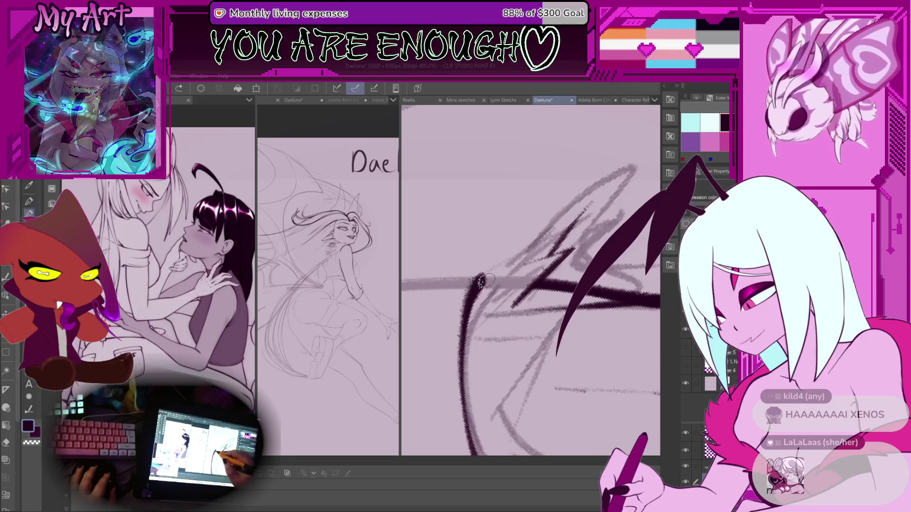
left_click_drag(478, 281, 524, 250)
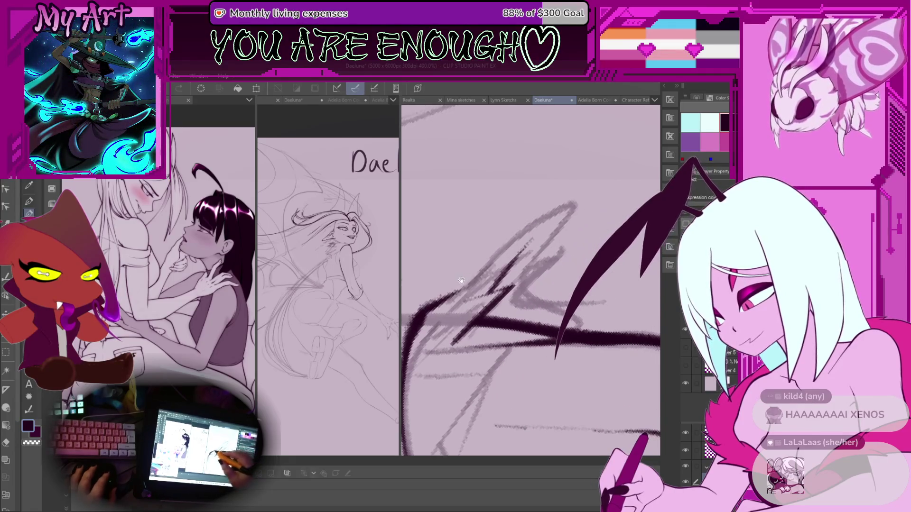
left_click_drag(429, 314, 545, 208)
key("ctrl+z")
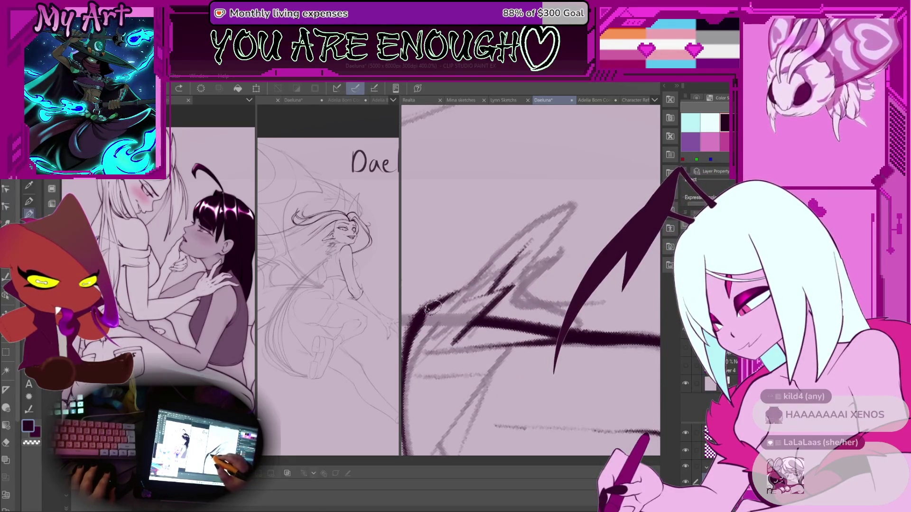
left_click_drag(485, 261, 580, 196)
Step: Redraw the claw as a jagged zigzag outline extending up-right from its apex
mouse_move(533, 273)
left_mouse_down()
mouse_move(490, 271)
mouse_move(599, 185)
left_mouse_up()
left_click_drag(577, 231, 510, 298)
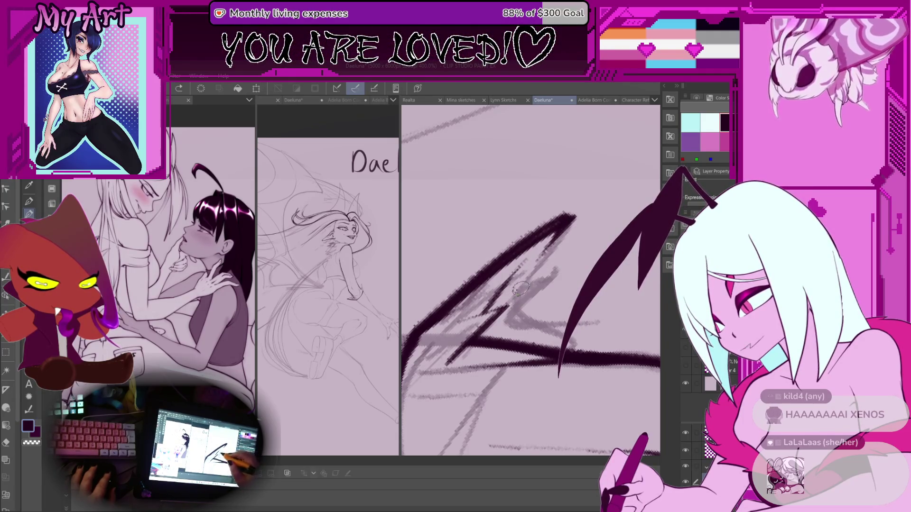
mouse_move(572, 219)
left_mouse_down()
mouse_move(524, 284)
mouse_move(494, 285)
mouse_move(539, 264)
left_mouse_up()
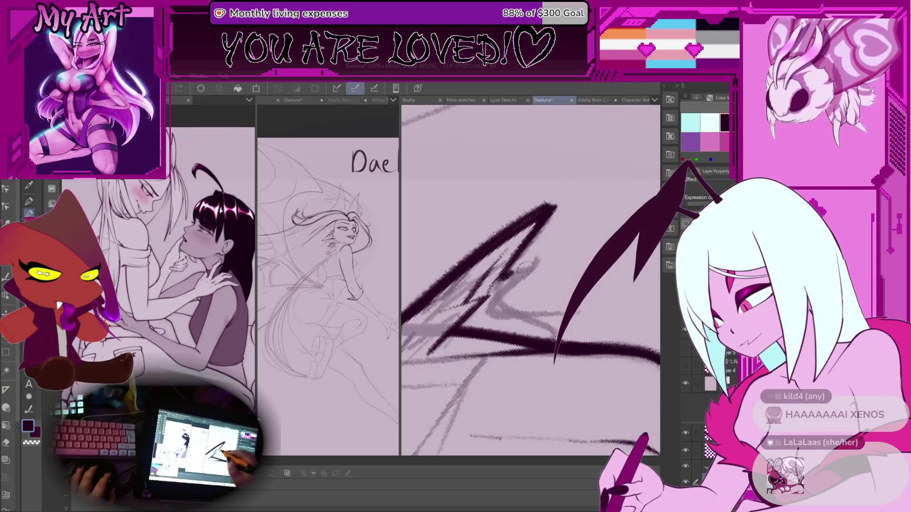
mouse_move(655, 112)
left_mouse_down()
mouse_move(529, 319)
mouse_move(586, 255)
left_mouse_up()
scroll(575, 266, "down", 5)
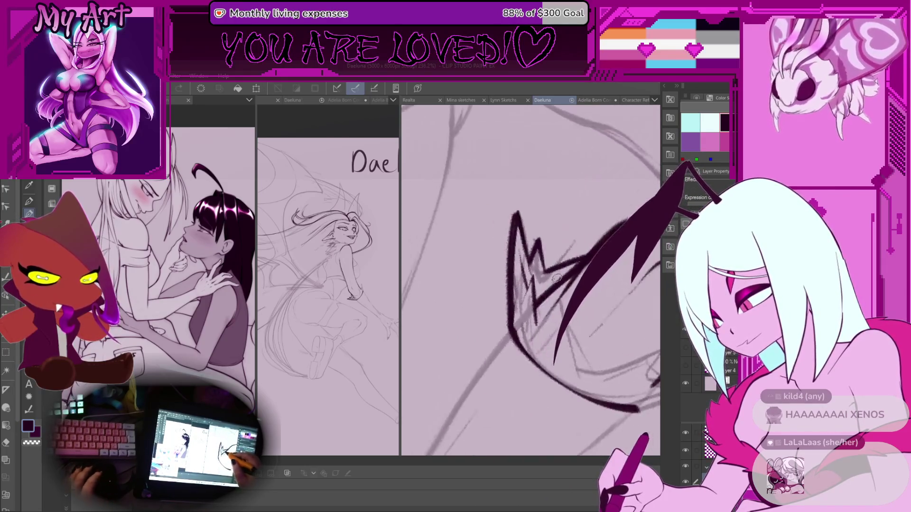
scroll(554, 274, "up", 4)
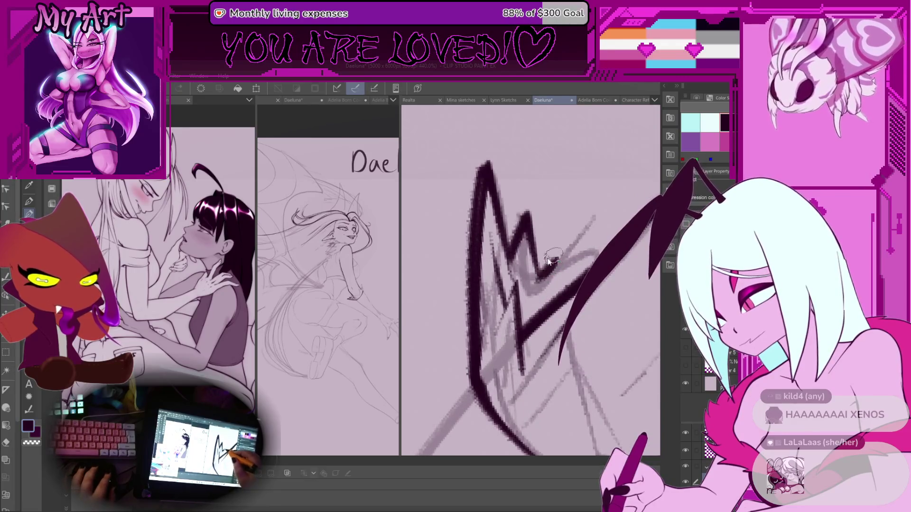
left_click_drag(525, 283, 602, 238)
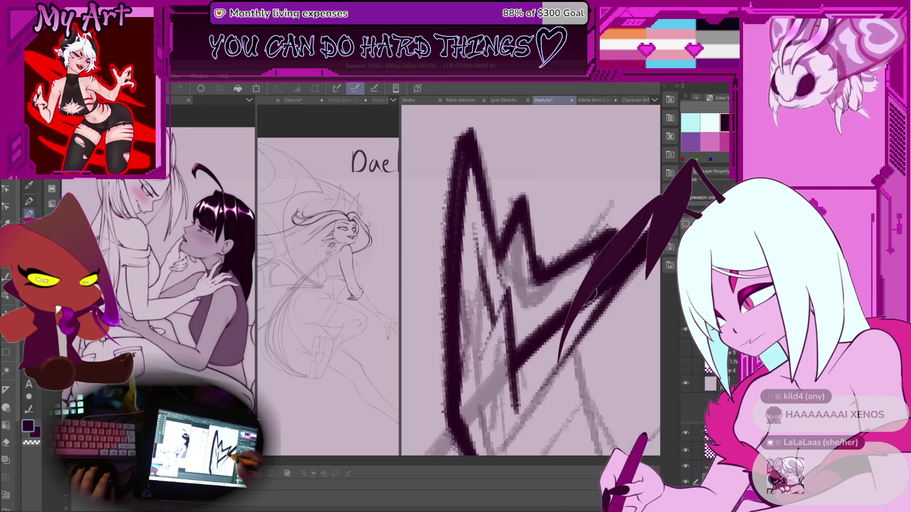
scroll(588, 296, "down", 3)
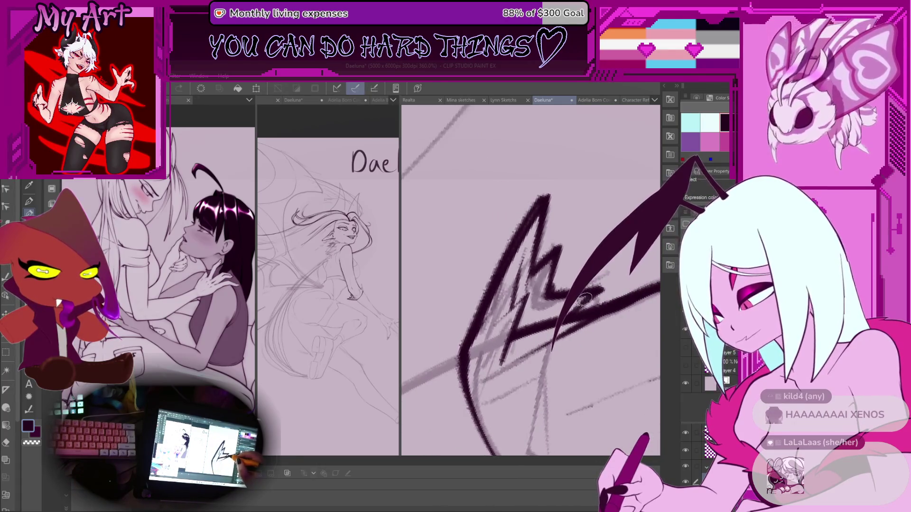
scroll(509, 292, "down", 2)
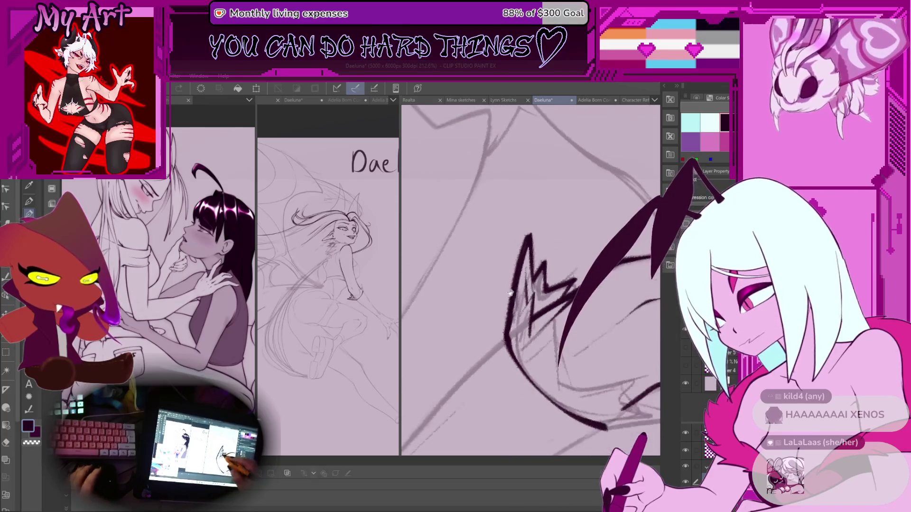
scroll(508, 293, "up", 3)
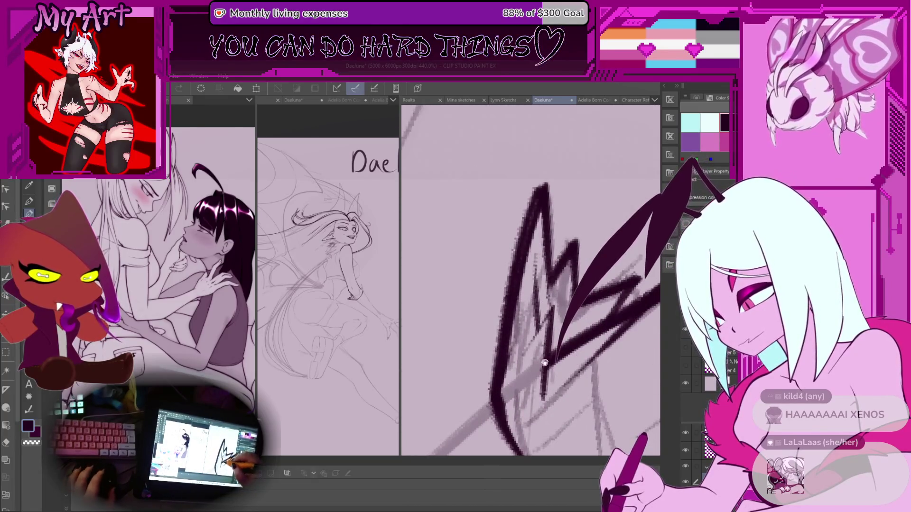
scroll(544, 361, "down", 2)
Step: With the canvas rotated upright, draw a zigzag claw line rising from the tip, removing stray marks
mouse_move(529, 225)
left_mouse_down()
mouse_move(486, 284)
mouse_move(492, 319)
left_mouse_up()
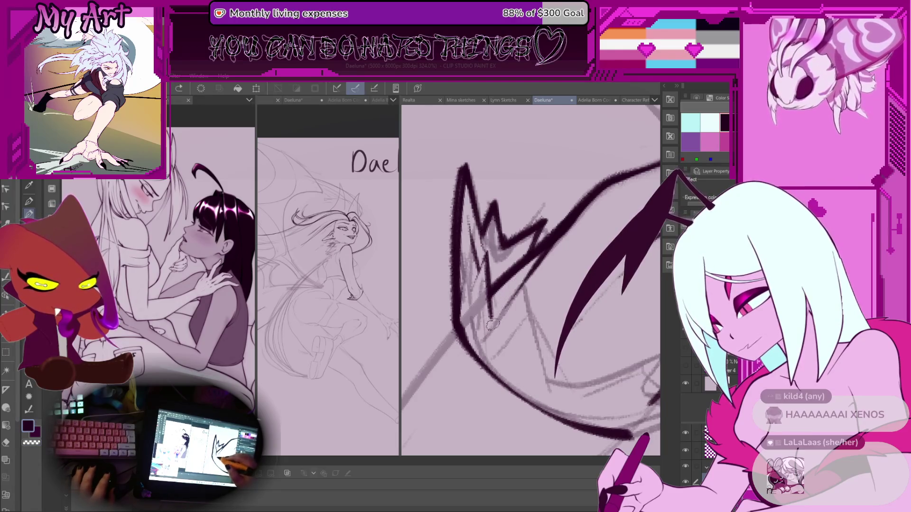
key("ctrl+z")
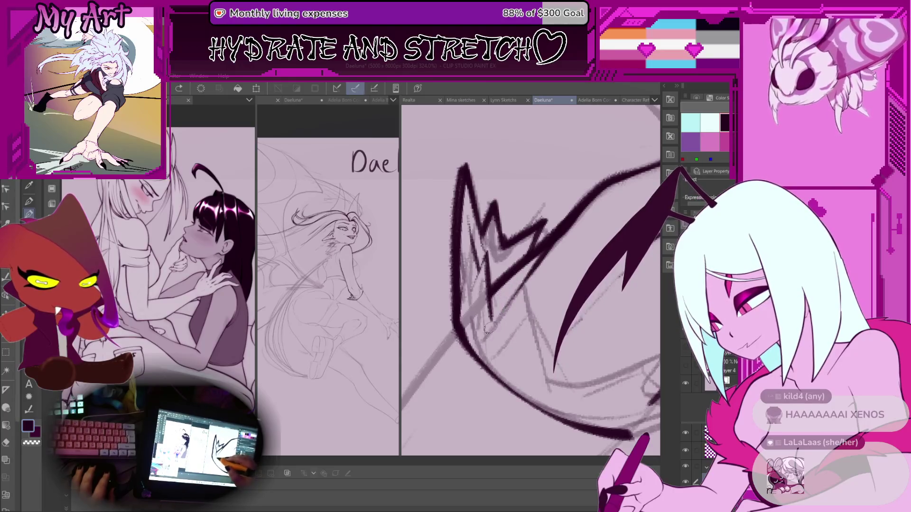
left_click_drag(522, 344, 554, 303)
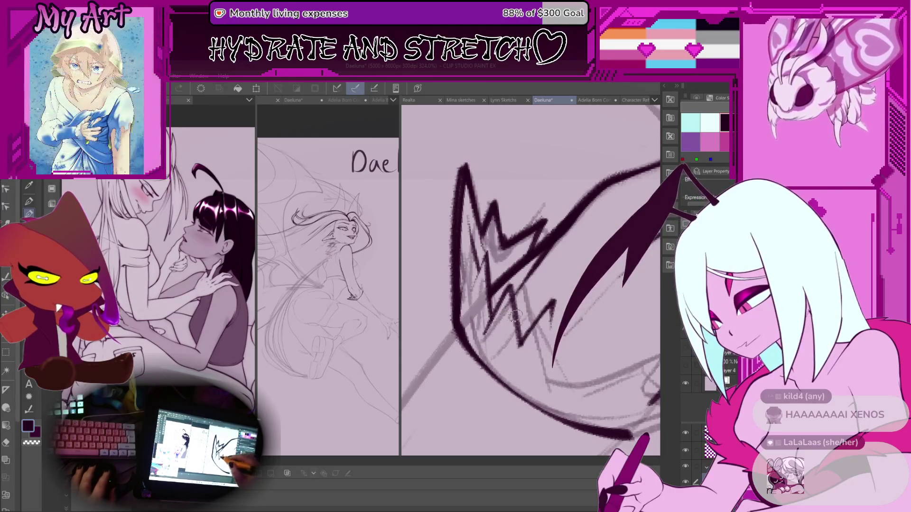
left_click_drag(519, 366, 498, 323)
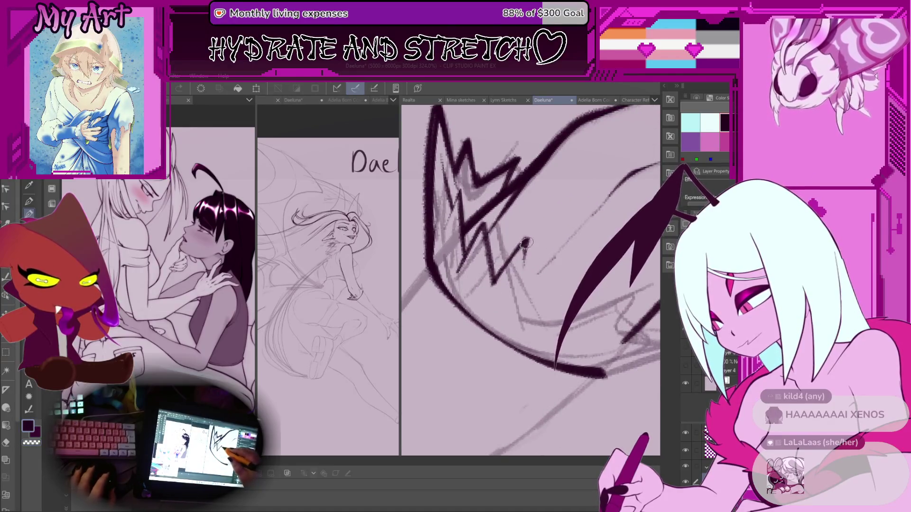
key("ctrl+z")
mouse_move(539, 313)
left_mouse_down()
mouse_move(494, 337)
mouse_move(552, 305)
mouse_move(524, 341)
left_mouse_up()
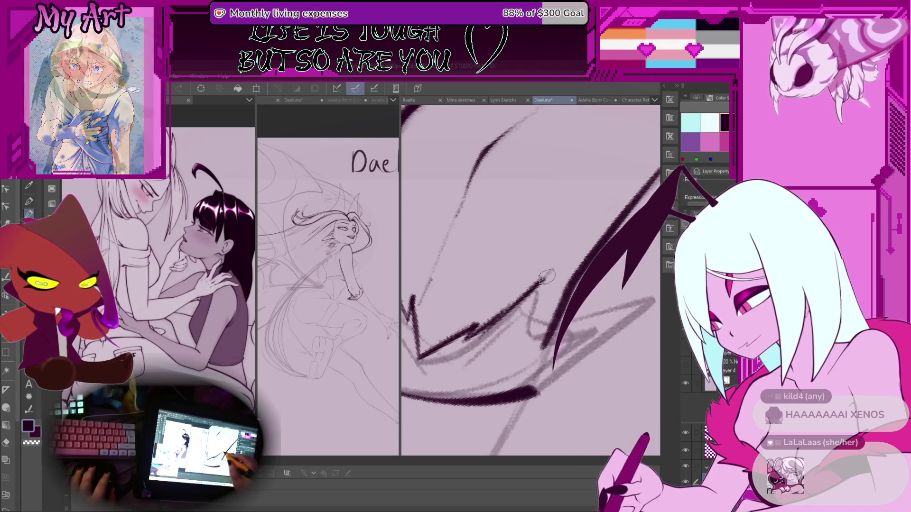
Step: Add a darker, extended diagonal claw line and a short stroke near the claw tip
left_click_drag(552, 265, 510, 306)
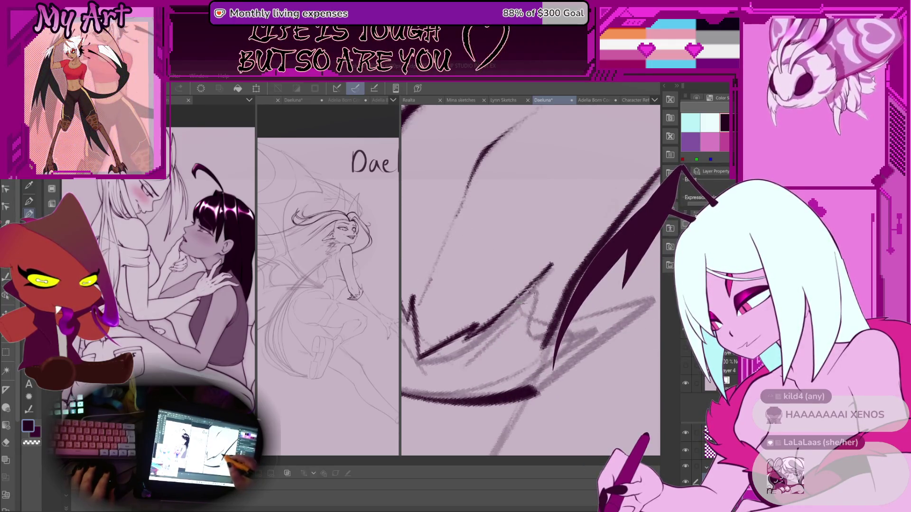
mouse_move(550, 265)
left_mouse_down()
mouse_move(527, 292)
mouse_move(529, 334)
left_mouse_up()
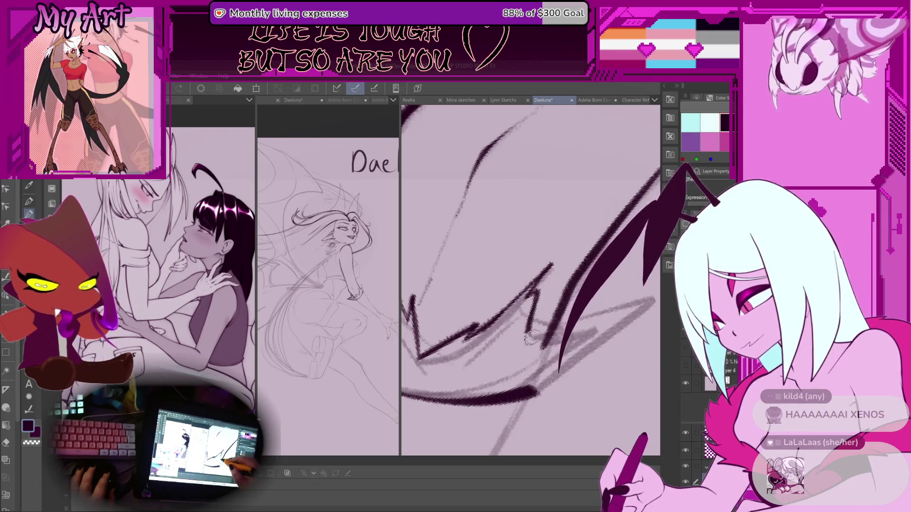
left_click_drag(611, 329, 571, 298)
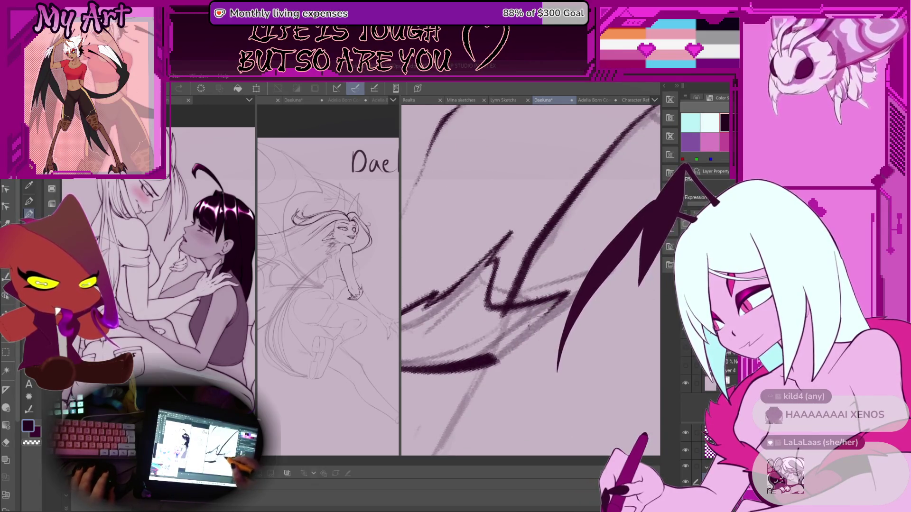
key("ctrl+z")
left_click_drag(491, 358, 522, 335)
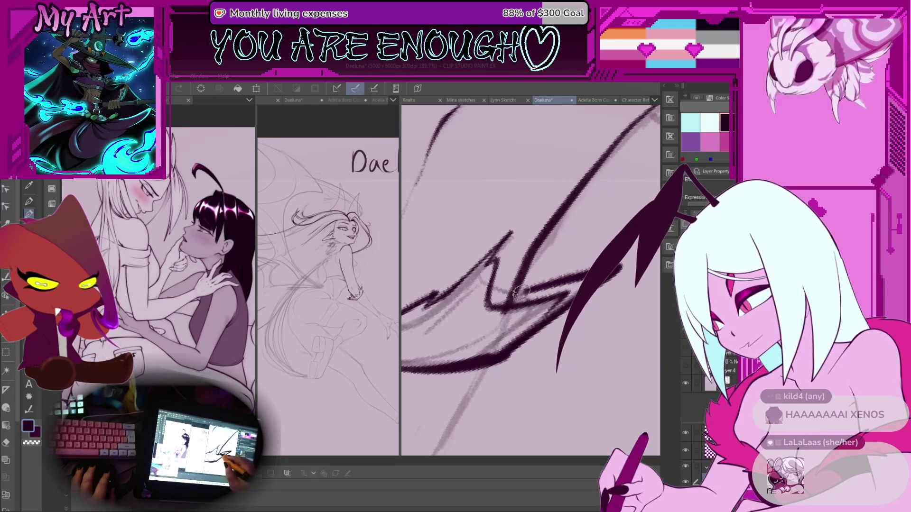
scroll(541, 285, "down", 3)
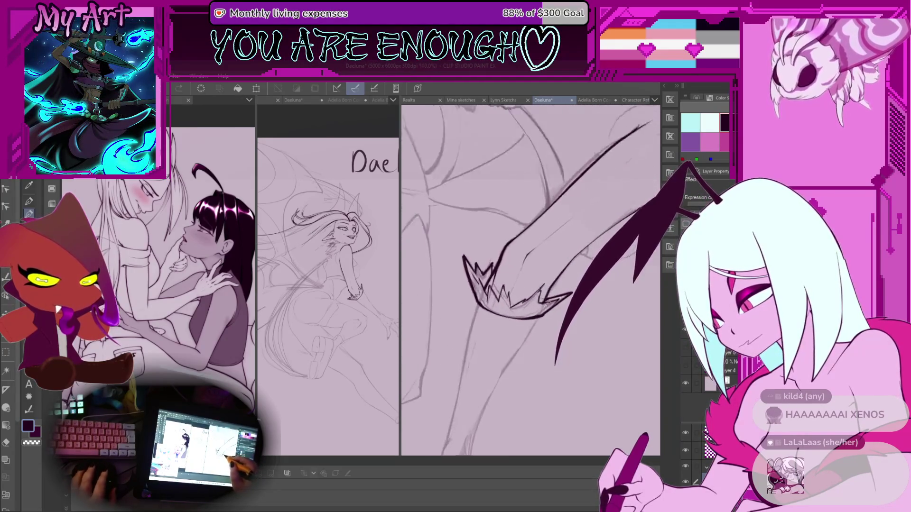
scroll(552, 285, "up", 2)
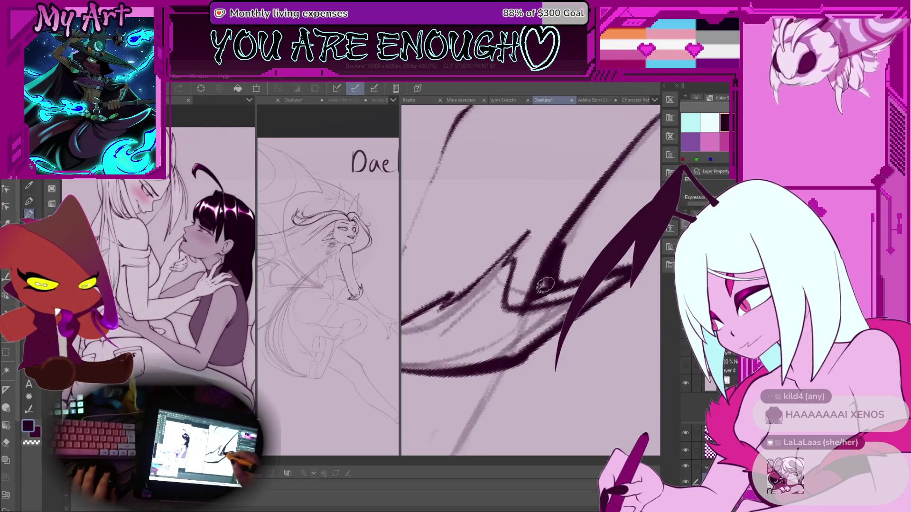
scroll(558, 265, "up", 4)
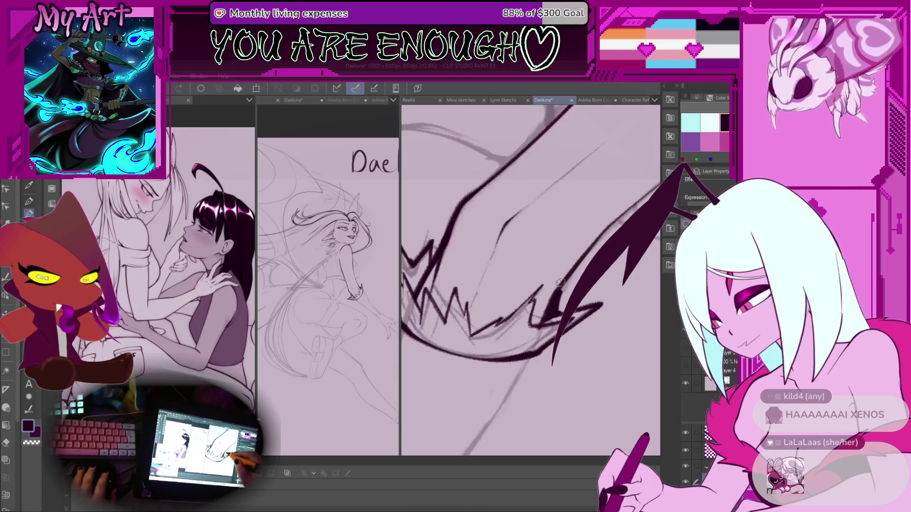
scroll(540, 327, "down", 4)
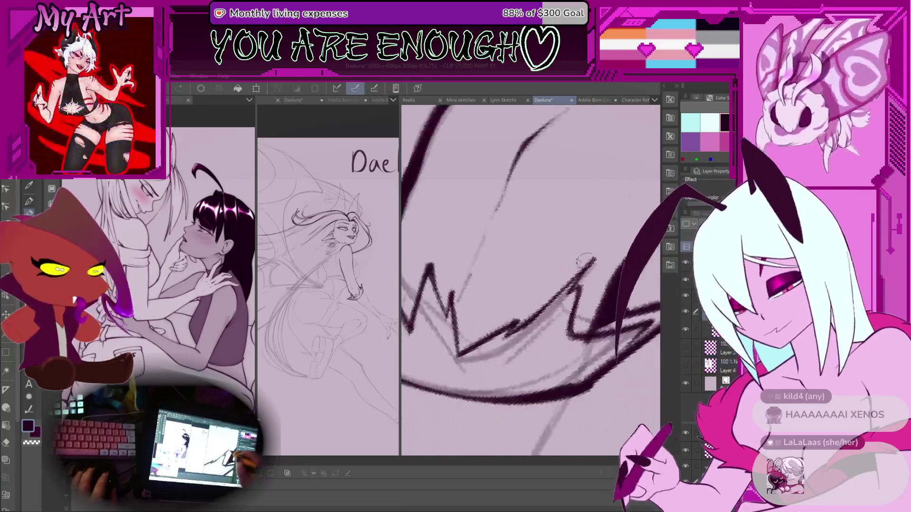
scroll(534, 307, "up", 2)
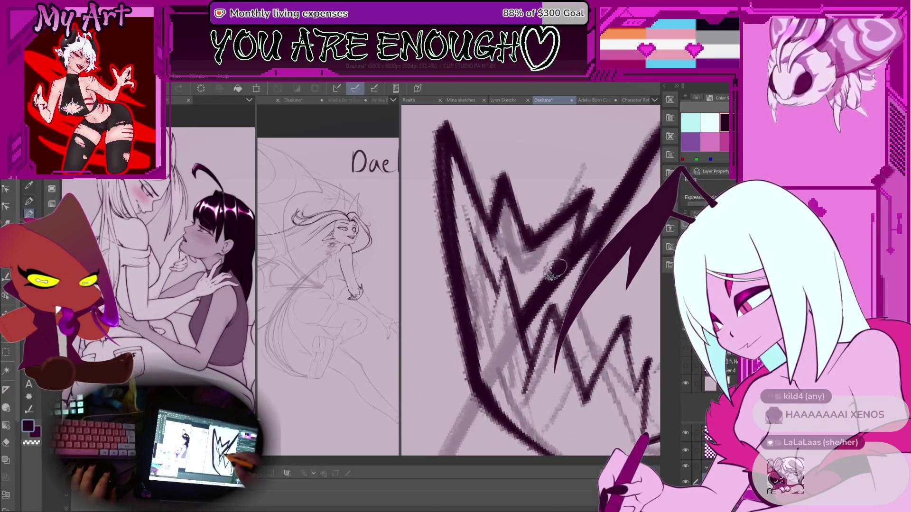
scroll(550, 255, "down", 8)
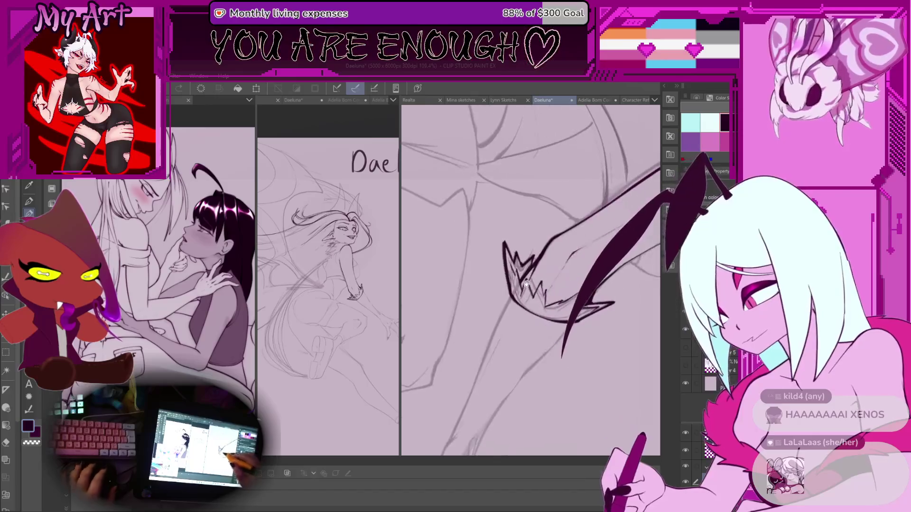
scroll(534, 275, "up", 4)
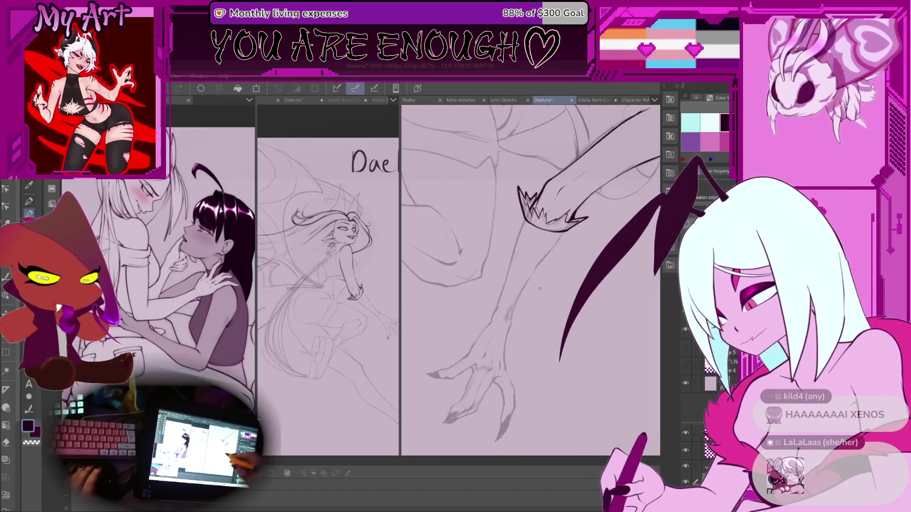
scroll(531, 193, "up", 3)
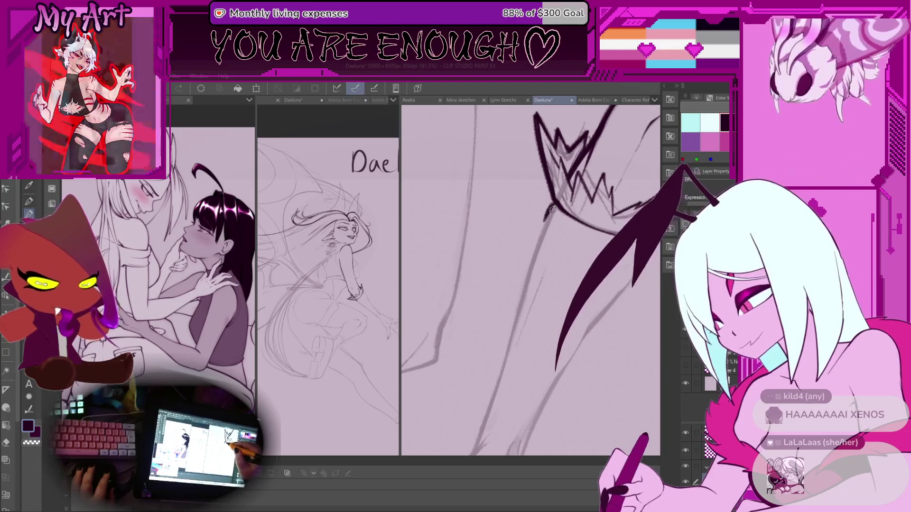
scroll(523, 288, "down", 2)
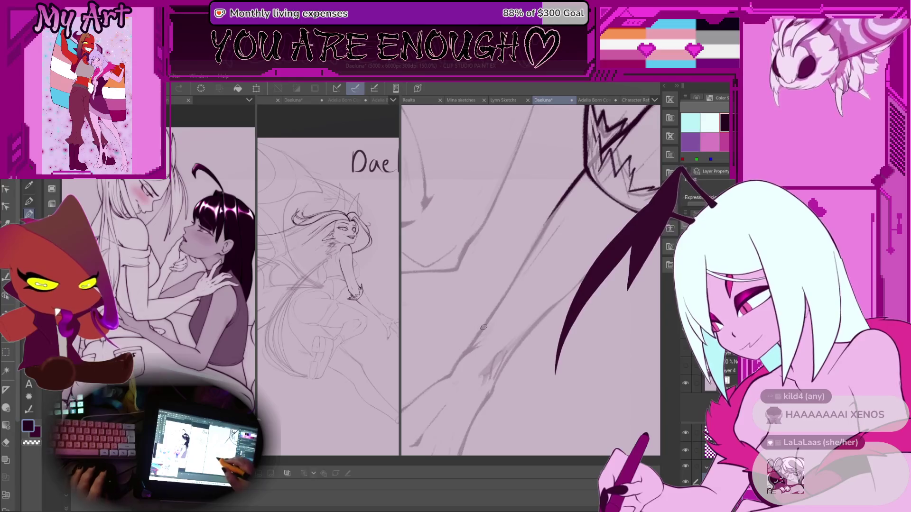
Step: Retry the limb outline stroke below the jagged cuff, erasing a stray segment and returning to the main colour
scroll(487, 332, "up", 1)
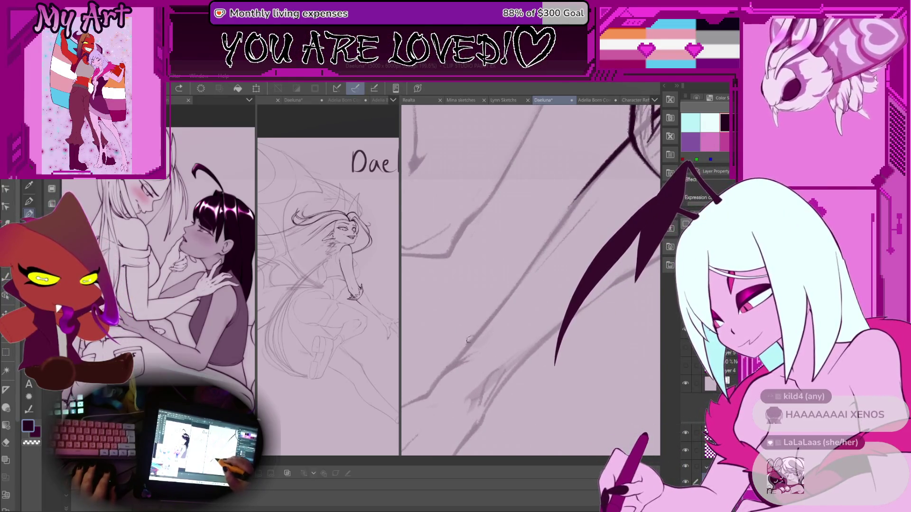
key("ctrl+z")
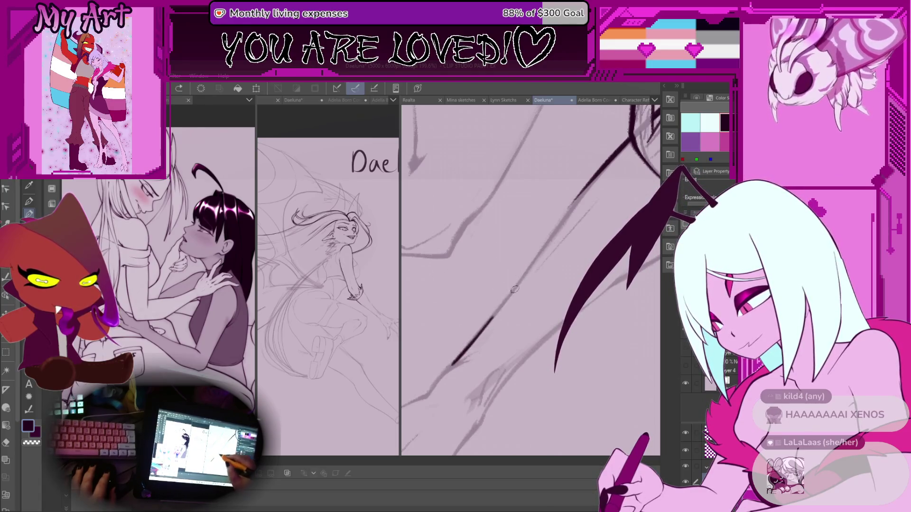
key("ctrl+z")
left_click_drag(525, 274, 546, 237)
key("ctrl+z")
left_click_drag(453, 363, 542, 245)
key("ctrl+z")
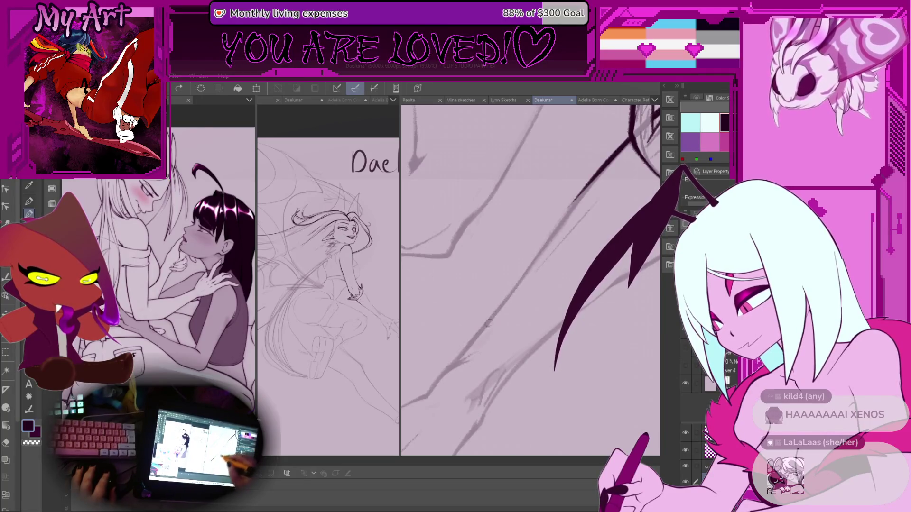
left_click_drag(616, 150, 525, 282)
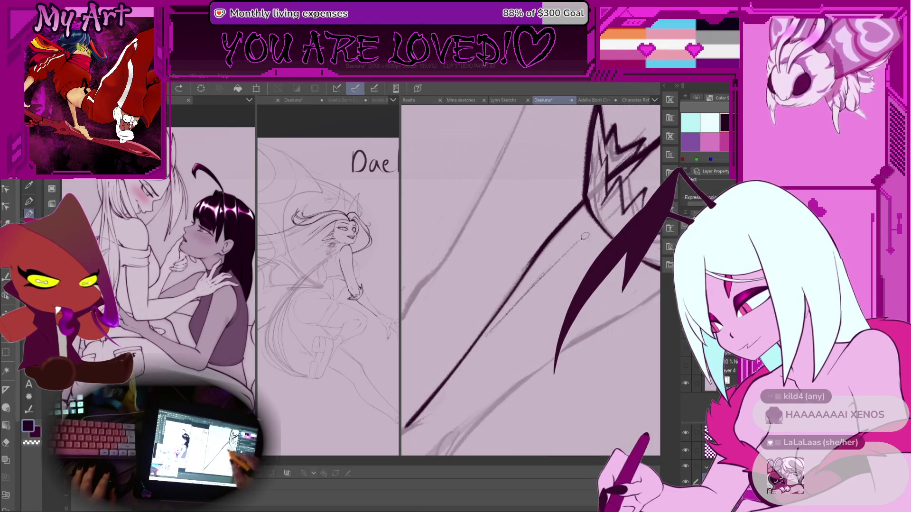
left_click_drag(524, 296, 489, 334)
key("c")
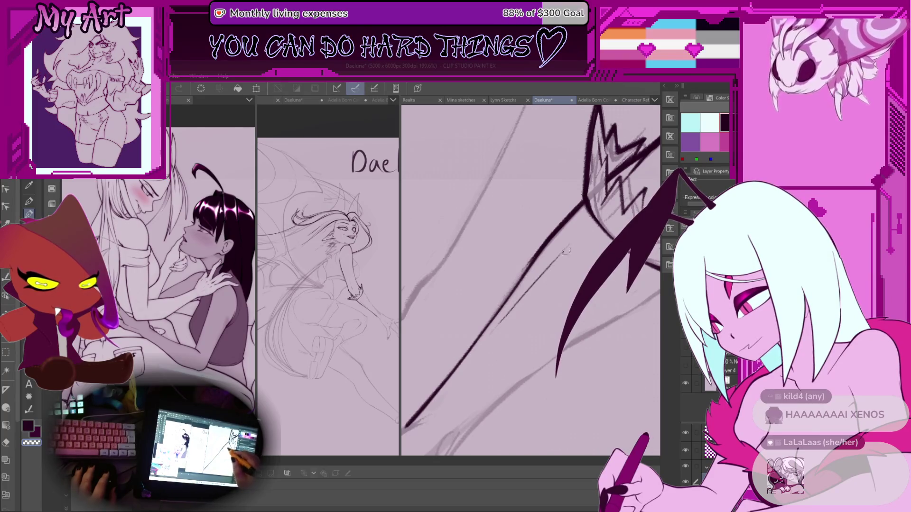
Step: Re-angle the view and redraw a tapered ink line along the limb's sketch line
scroll(484, 344, "down", 5)
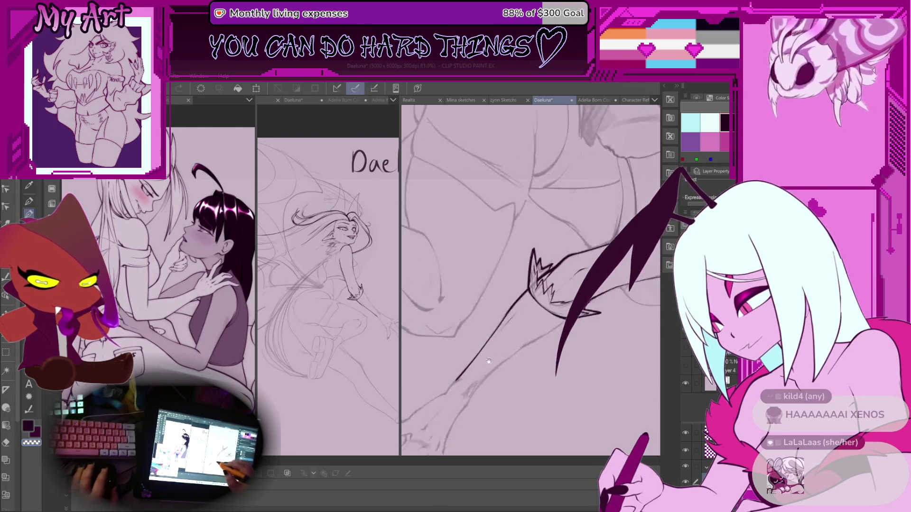
mouse_move(482, 354)
left_mouse_down()
mouse_move(474, 323)
mouse_move(468, 370)
left_mouse_up()
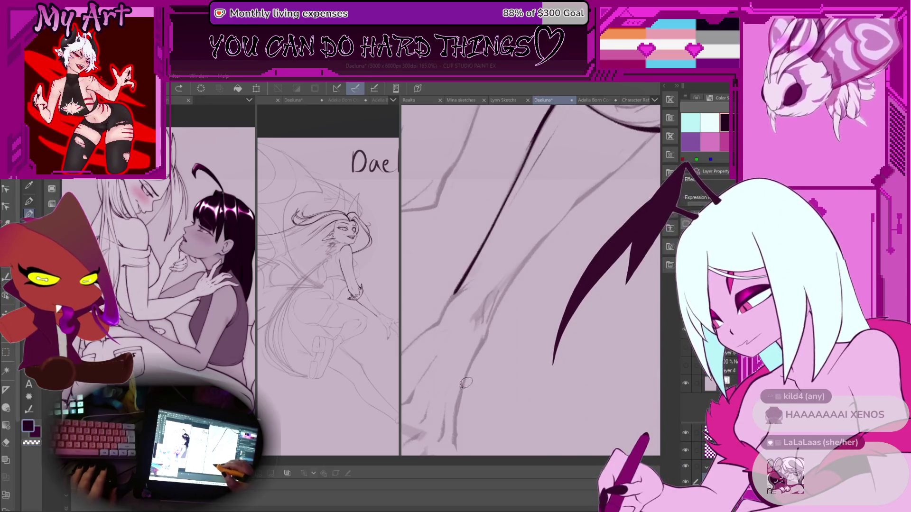
left_click_drag(500, 303, 473, 360)
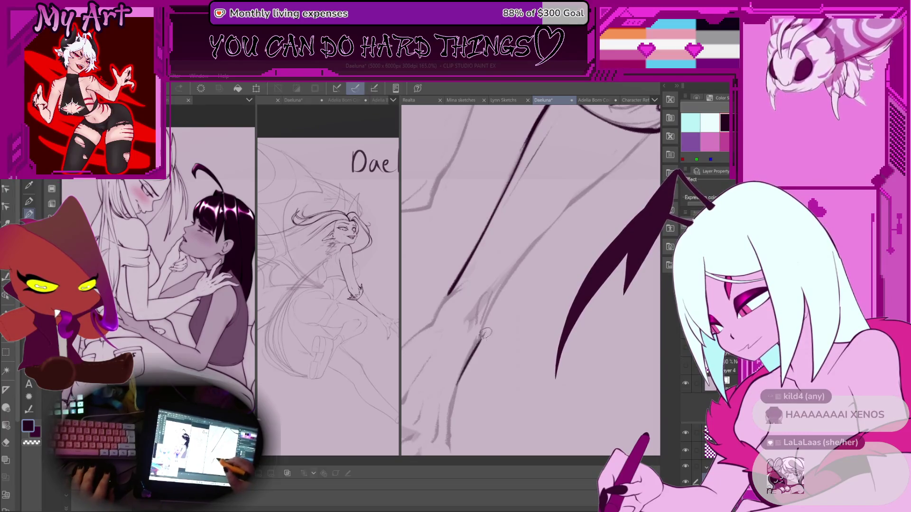
key("ctrl+minus")
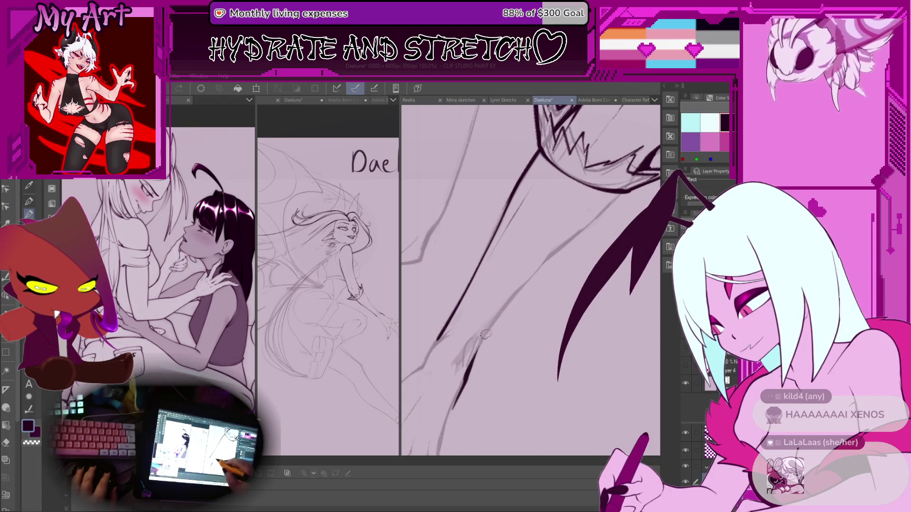
left_click_drag(468, 362, 466, 375)
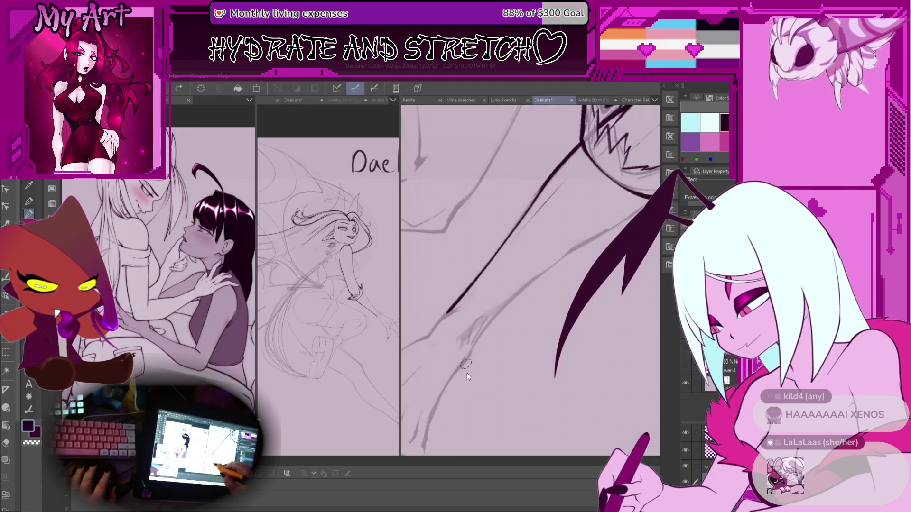
key("ctrl+plus")
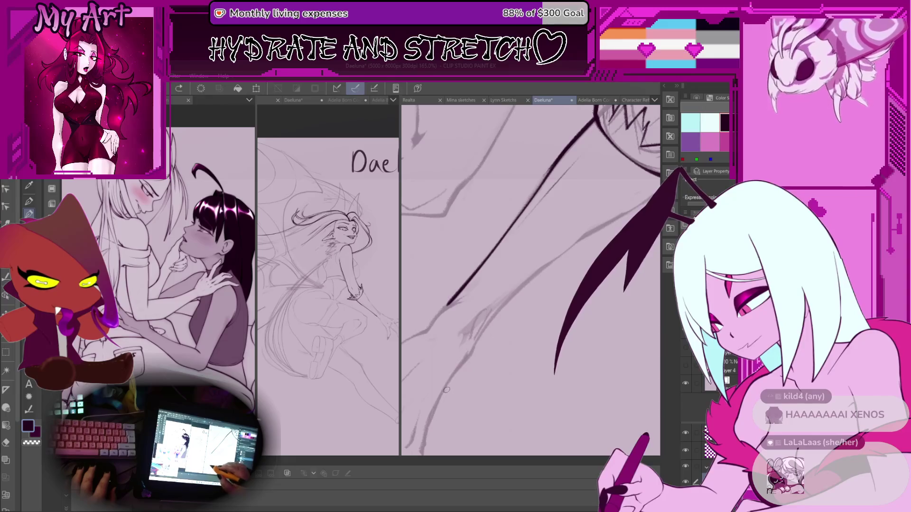
left_click_drag(508, 308, 472, 352)
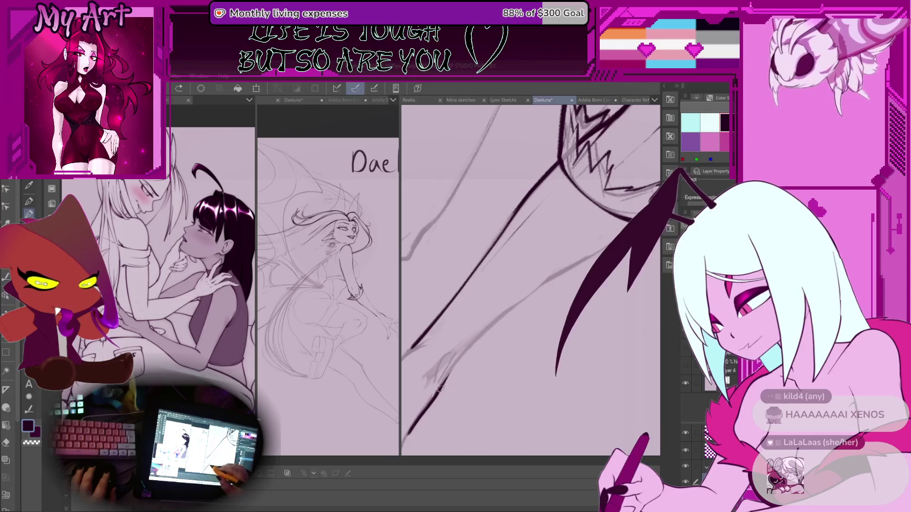
left_click_drag(536, 287, 481, 322)
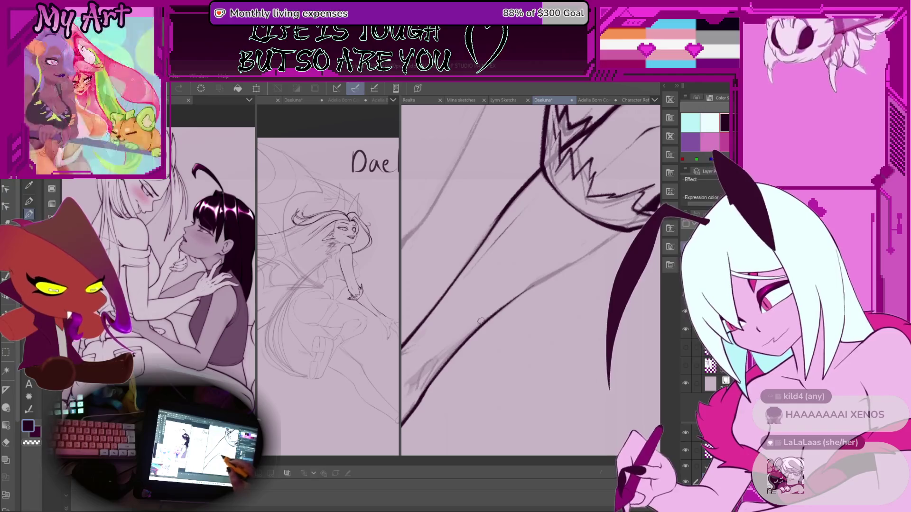
mouse_move(484, 342)
left_mouse_down()
mouse_move(483, 324)
mouse_move(459, 355)
mouse_move(522, 290)
left_mouse_up()
key("ctrl+z")
mouse_move(444, 366)
left_mouse_down()
mouse_move(545, 261)
mouse_move(470, 344)
mouse_move(545, 270)
left_mouse_up()
key("ctrl+z")
key("ctrl+z")
left_click_drag(631, 190, 603, 229)
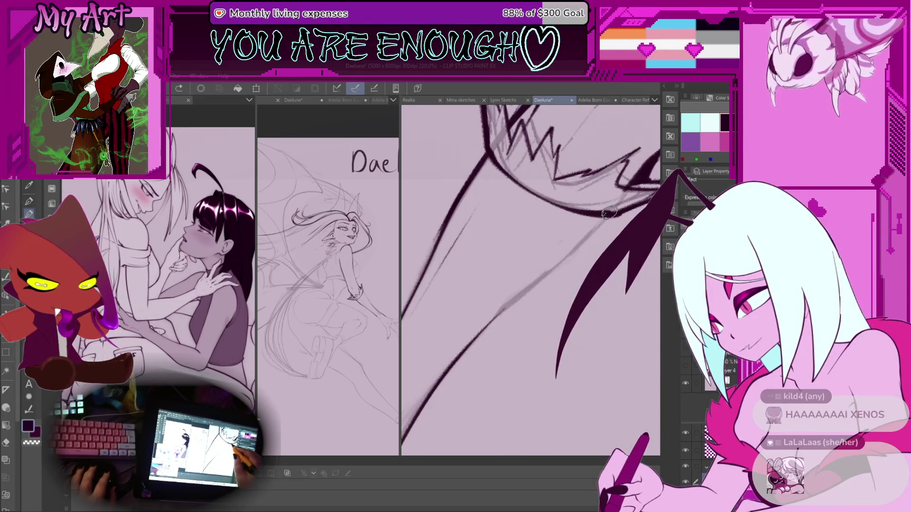
scroll(450, 387, "down", 8)
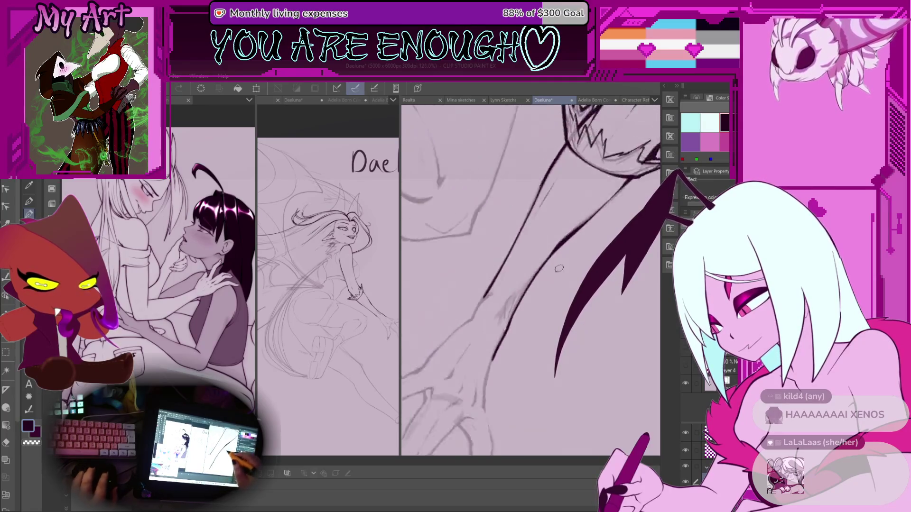
Step: Ink a thin line along the other side of the limb toward the clawed foot
scroll(589, 255, "up", 8)
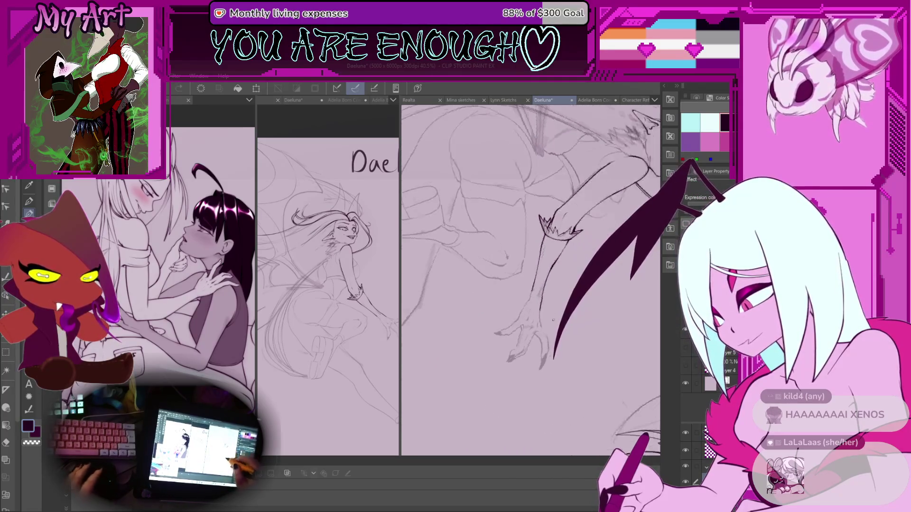
scroll(516, 298, "up", 1)
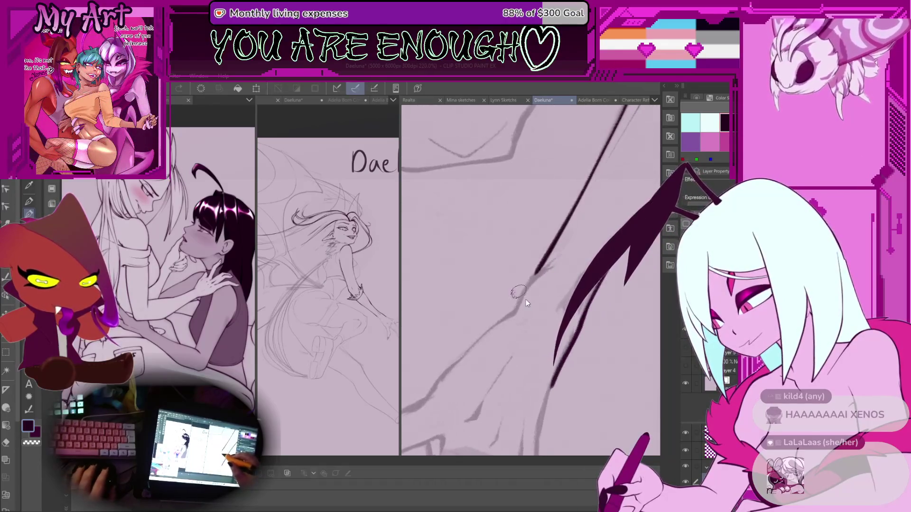
scroll(559, 261, "down", 1)
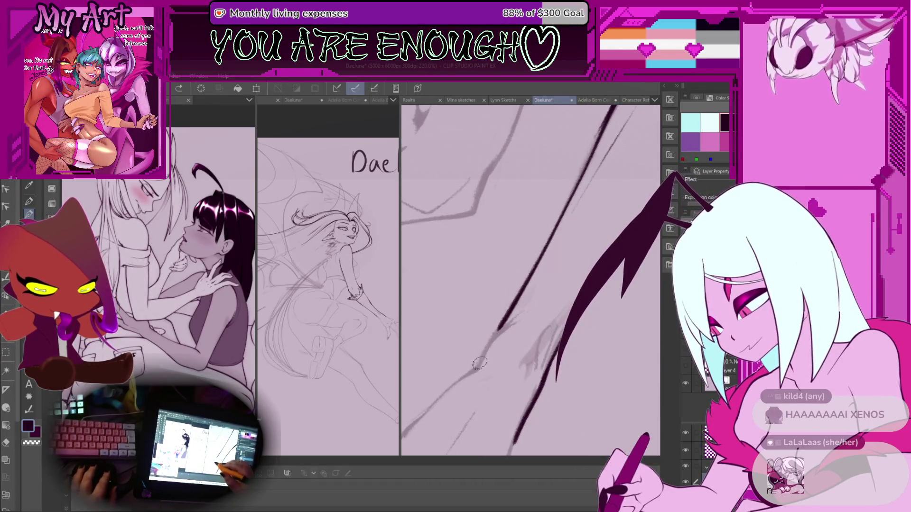
mouse_move(541, 280)
left_mouse_down()
mouse_move(474, 354)
mouse_move(541, 270)
left_mouse_up()
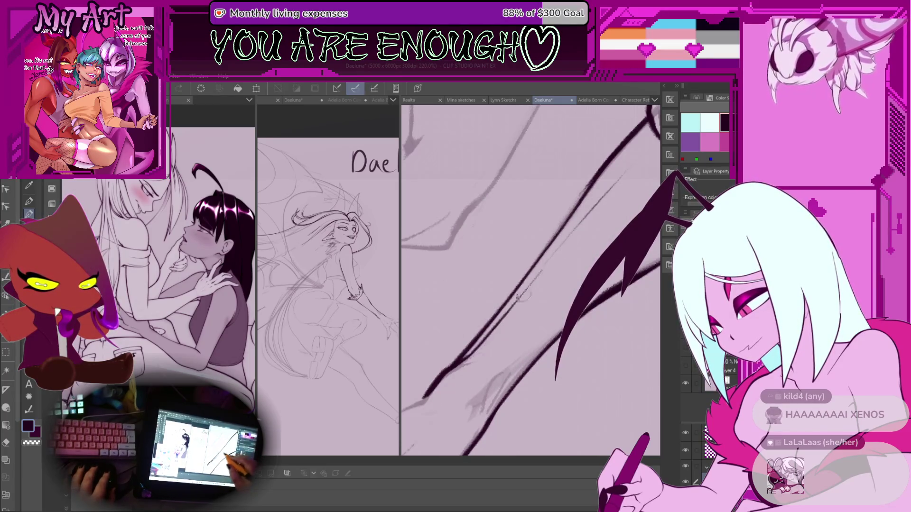
left_click_drag(501, 337, 570, 253)
left_click_drag(504, 346, 600, 238)
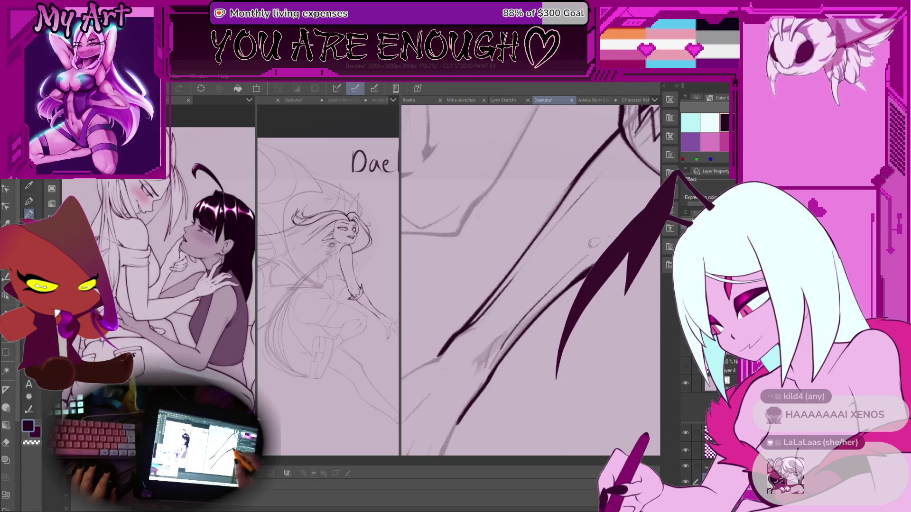
Step: Resize the brush with the bracket keys and scribble a small hatched test patch beside the limb
mouse_move(544, 291)
left_mouse_down()
mouse_move(582, 246)
mouse_move(539, 268)
left_mouse_up()
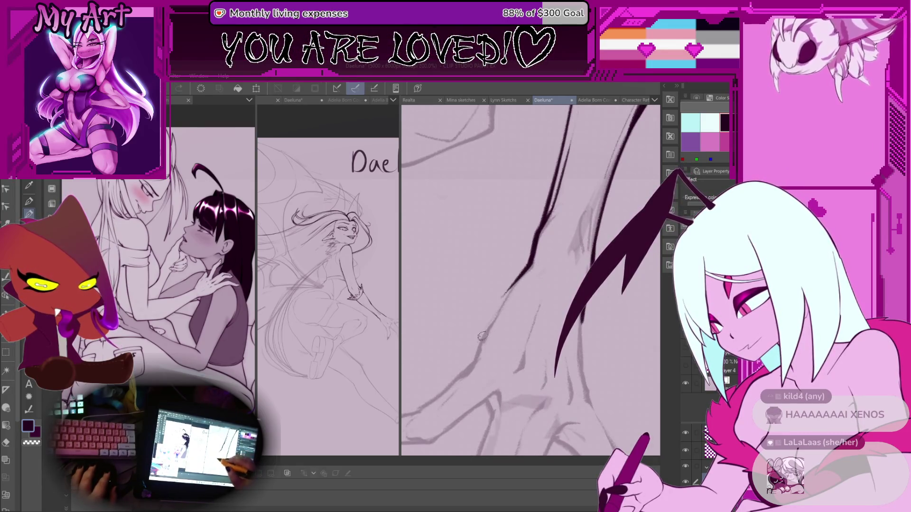
left_click_drag(481, 334, 541, 258)
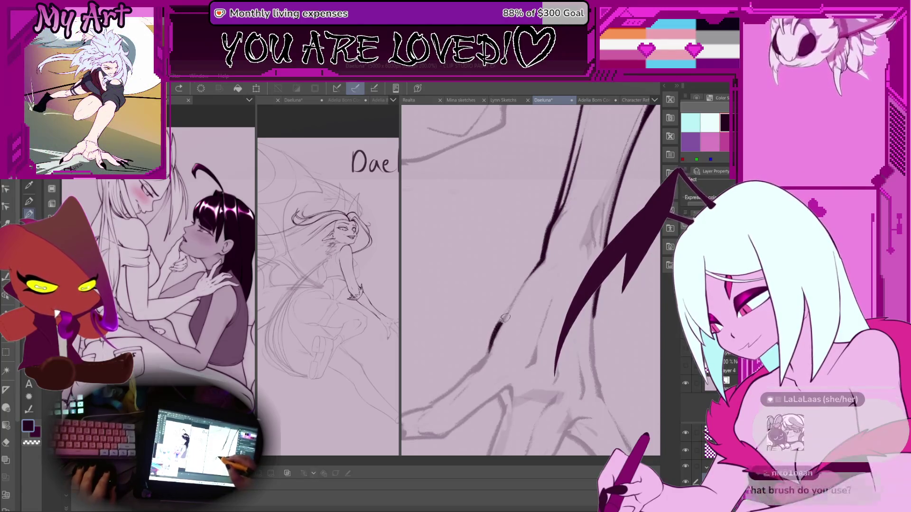
mouse_move(492, 350)
left_mouse_down()
mouse_move(530, 350)
mouse_move(520, 303)
left_mouse_up()
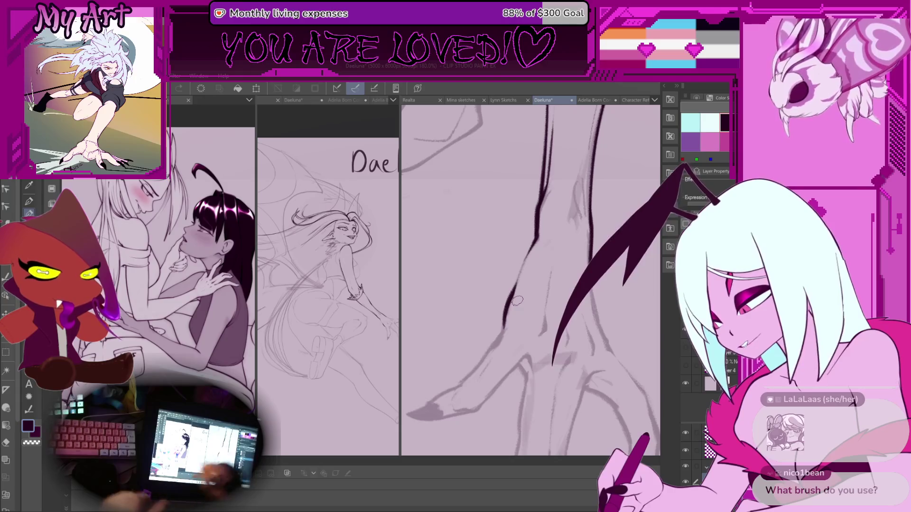
left_click_drag(468, 255, 456, 288)
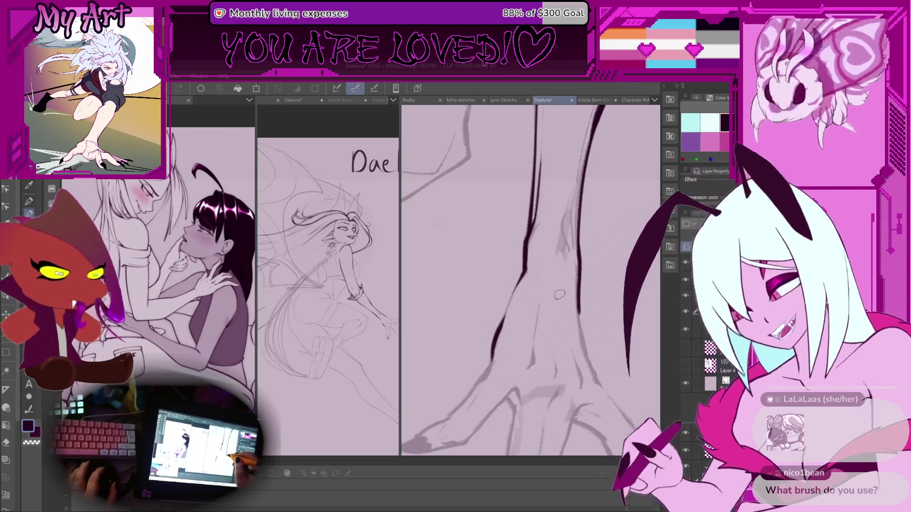
key("bracketright")
key("bracketleft")
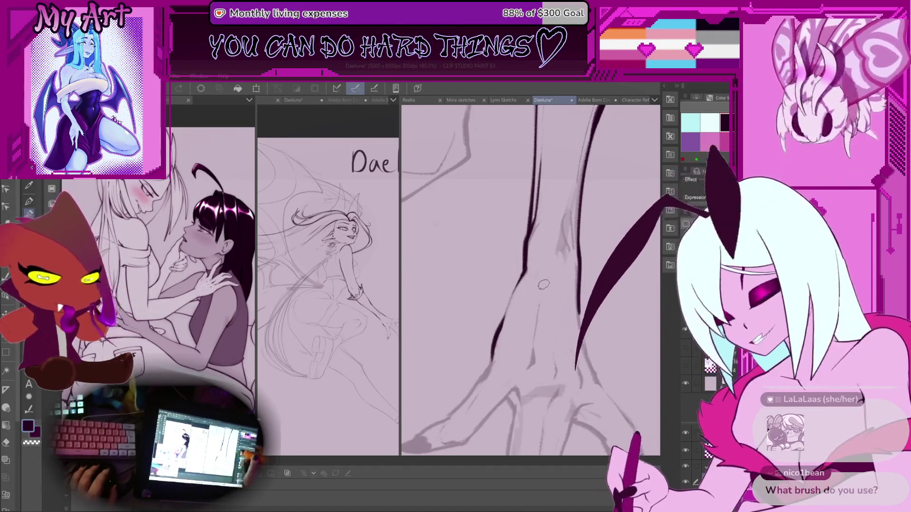
left_click_drag(516, 283, 542, 248)
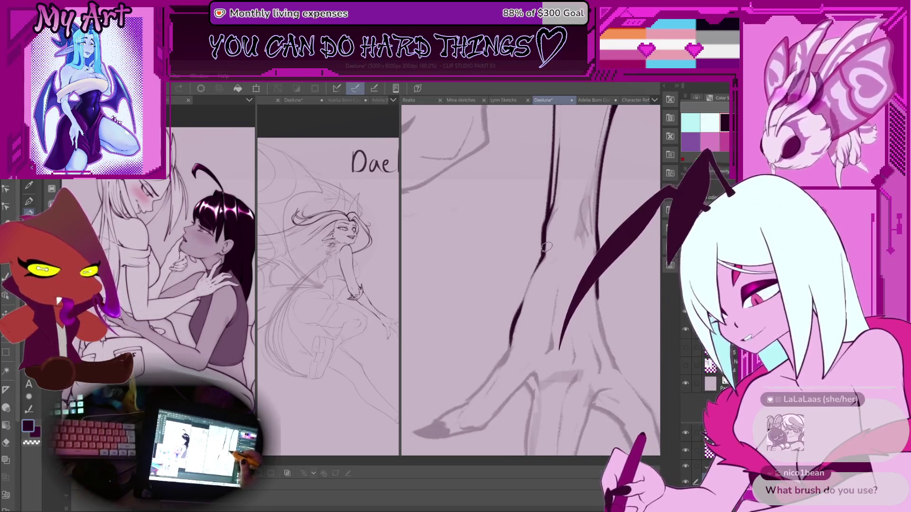
scroll(496, 259, "down", 10)
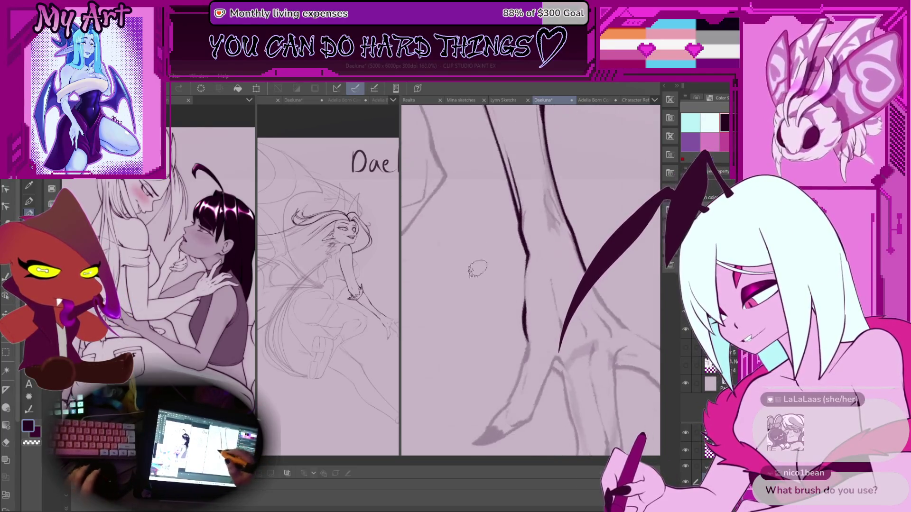
mouse_move(483, 281)
left_mouse_down()
mouse_move(475, 289)
mouse_move(500, 285)
left_mouse_up()
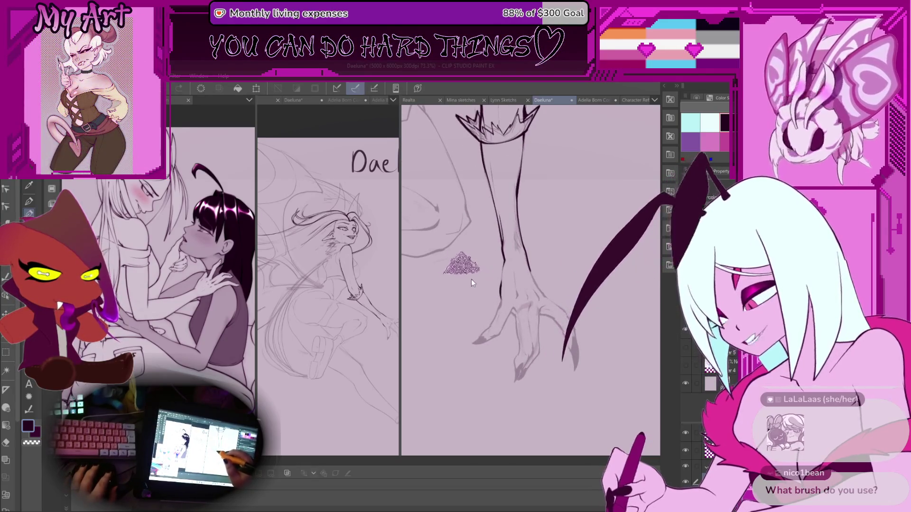
Step: Draw thick dark test strokes beside the hand, then undo the hatching with Ctrl+Z
left_click_drag(474, 254, 450, 331)
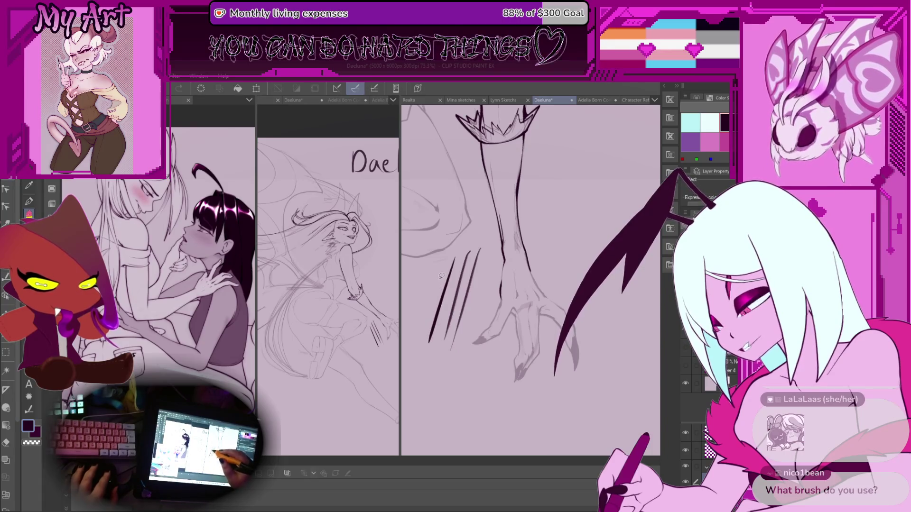
scroll(423, 329, "up", 4)
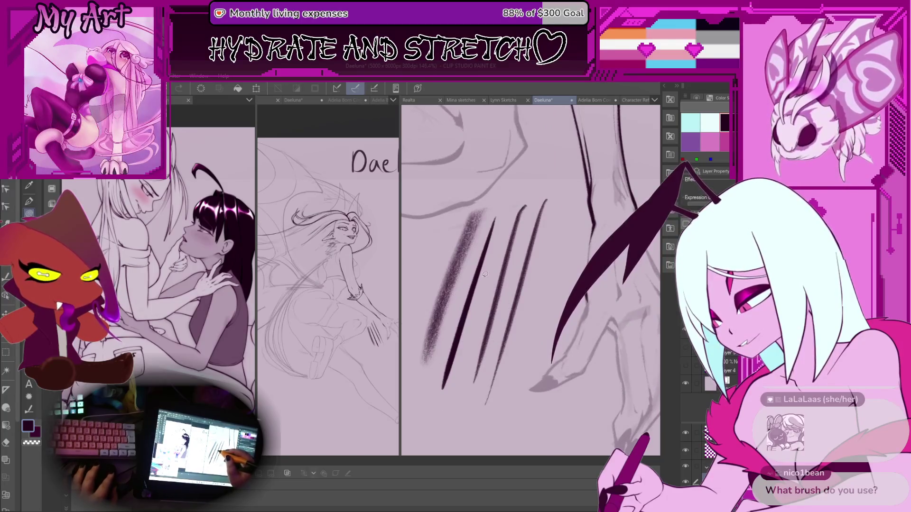
left_click_drag(545, 204, 509, 384)
scroll(512, 378, "down", 2)
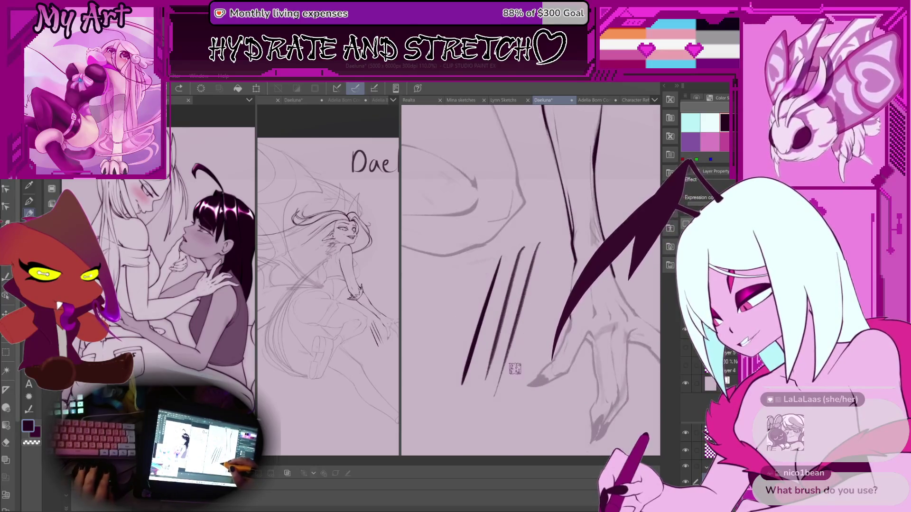
key("ctrl+z")
key("ctrl+z")
key("ctrl+z")
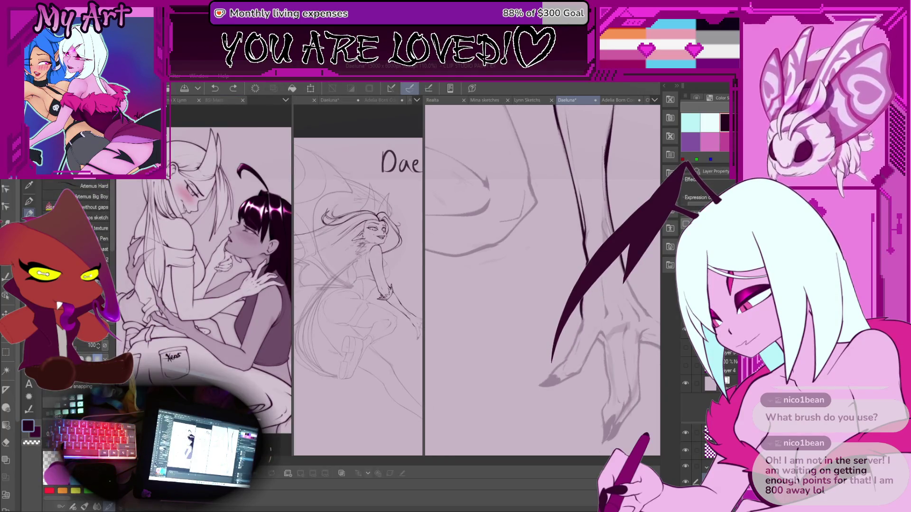
Step: Scroll through the sub-tool brush list
scroll(104, 226, "down", 1)
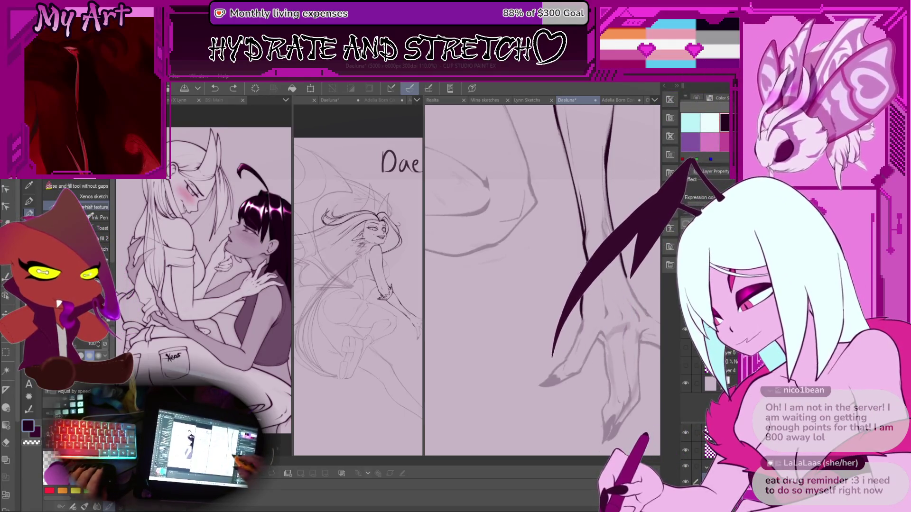
Step: Ink the dark wrist outline above the clawed hand, then reframe the view on the hand
mouse_move(560, 304)
left_mouse_down()
mouse_move(570, 298)
mouse_move(561, 360)
left_mouse_up()
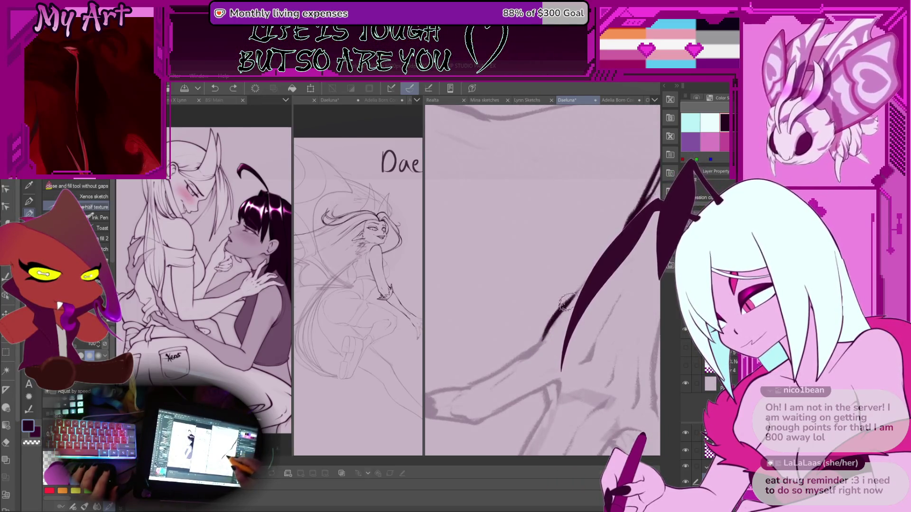
left_click_drag(569, 299, 561, 365)
mouse_move(595, 254)
left_mouse_down()
mouse_move(586, 301)
mouse_move(559, 334)
left_mouse_up()
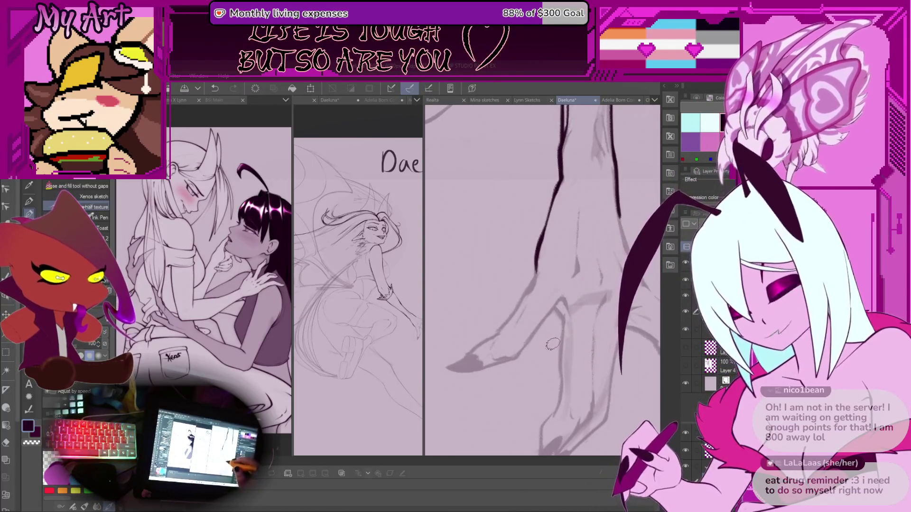
left_click_drag(531, 339, 518, 346)
left_click_drag(415, 366, 379, 356)
scroll(526, 334, "down", 5)
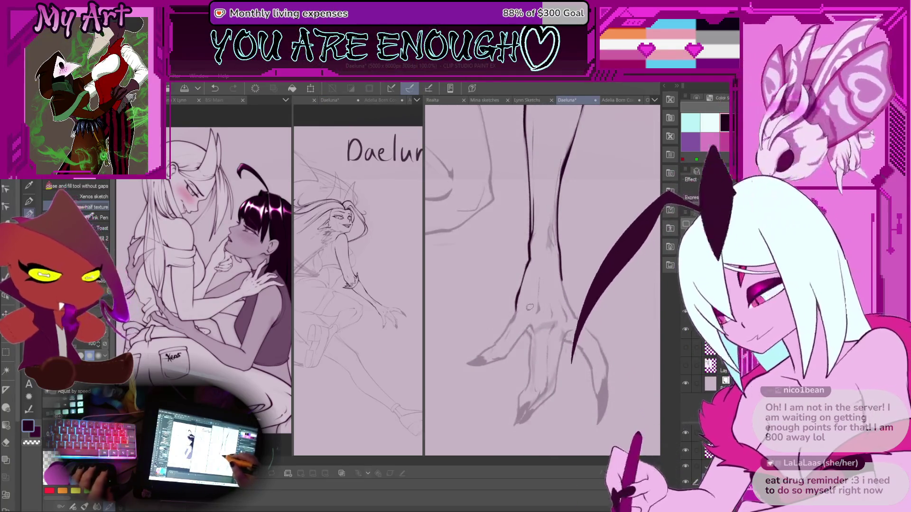
left_click_drag(532, 283, 558, 309)
scroll(560, 325, "up", 2)
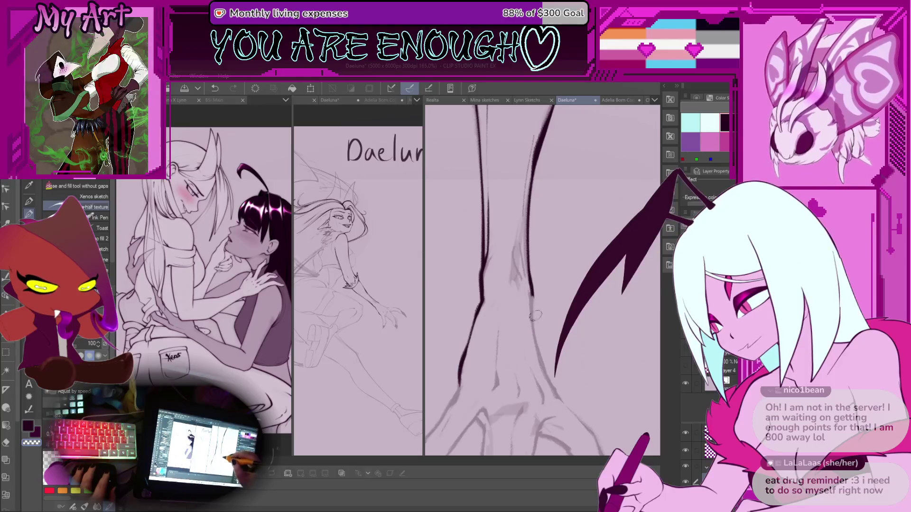
scroll(532, 299, "down", 2)
key("m")
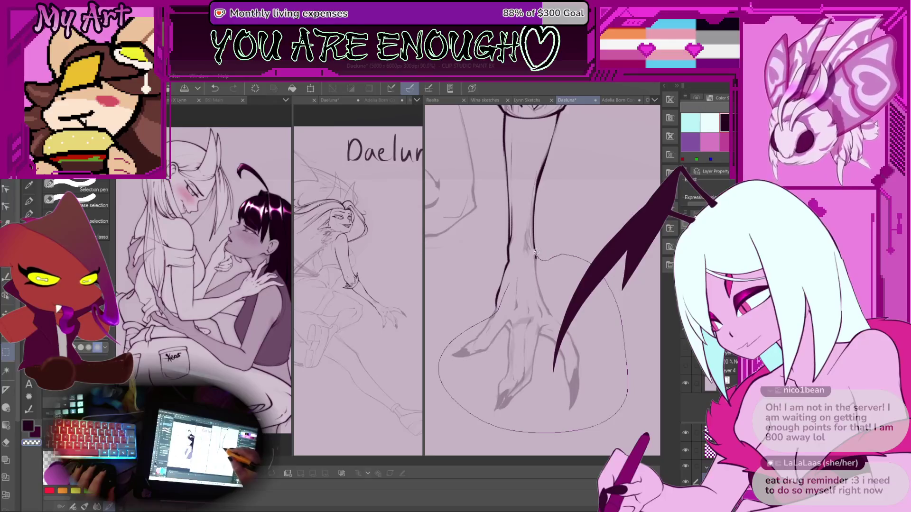
Step: Lasso the clawed hand, rotate it and enlarge it slightly, then commit the transform
left_click_drag(537, 252, 522, 265)
key("ctrl+t")
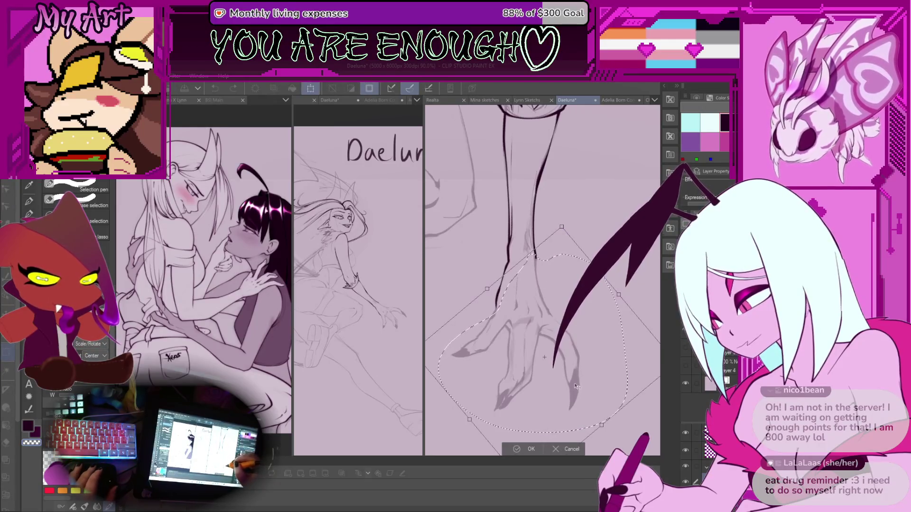
scroll(578, 366, "down", 3)
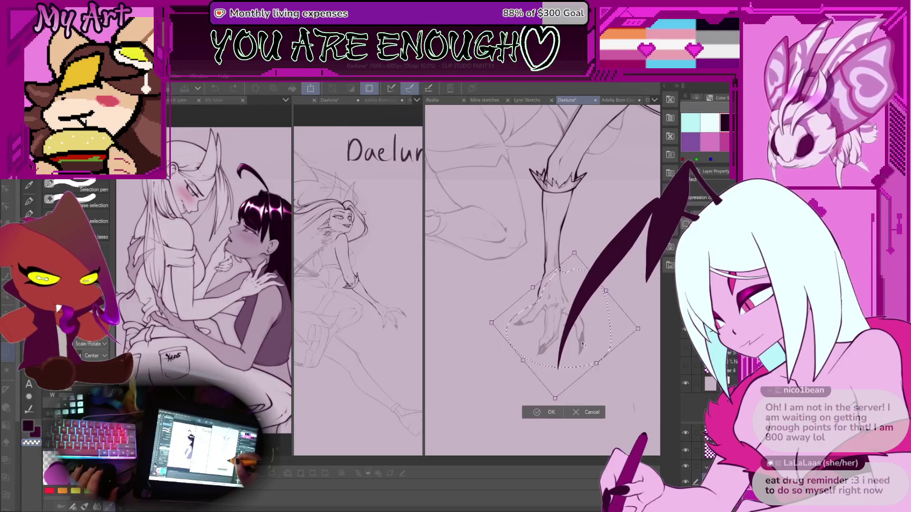
left_click(590, 412)
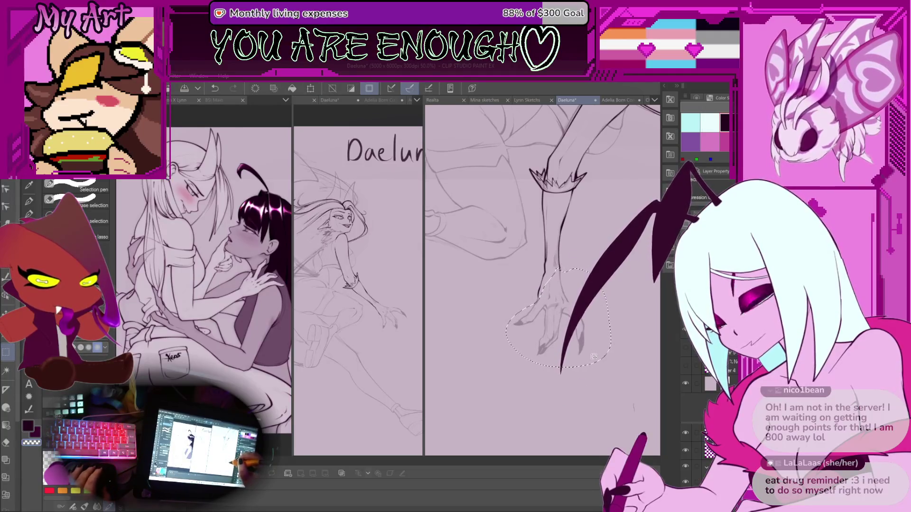
key("ctrl+t")
left_click_drag(594, 357, 610, 295)
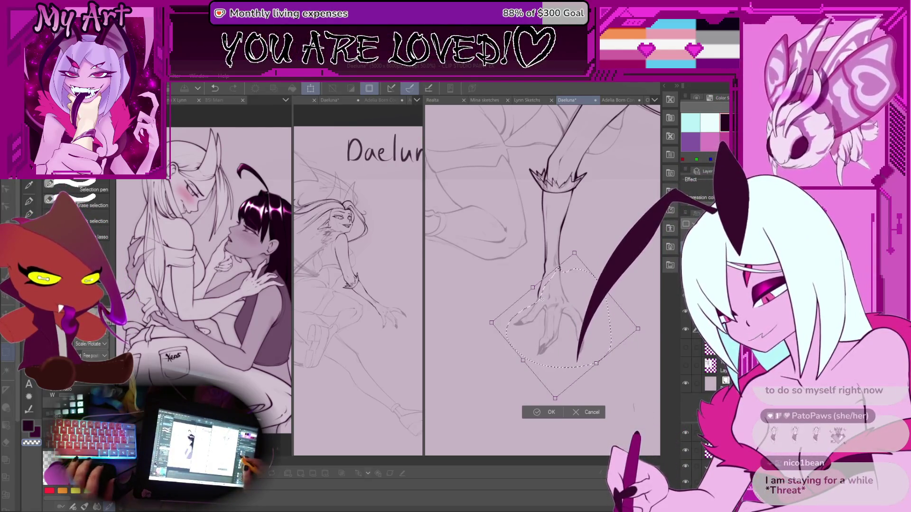
scroll(621, 295, "down", 1)
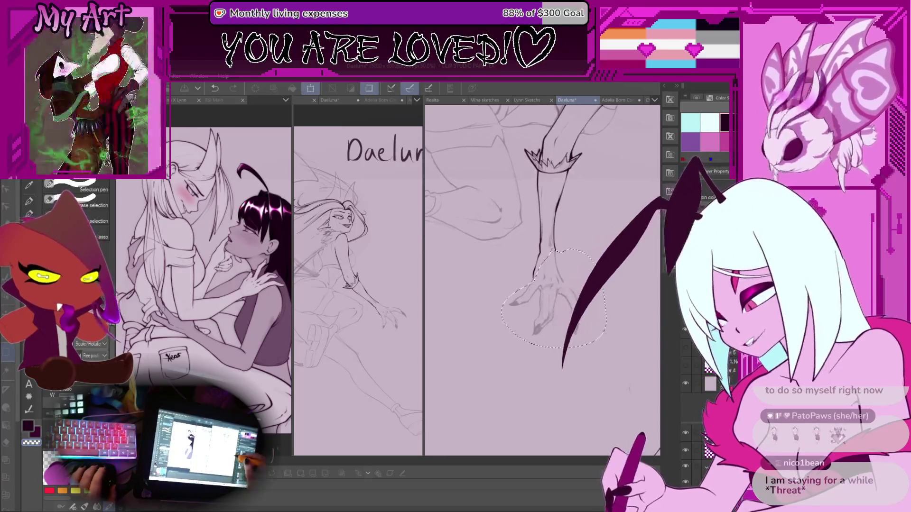
mouse_move(633, 309)
left_mouse_down()
mouse_move(641, 310)
mouse_move(633, 309)
left_mouse_up()
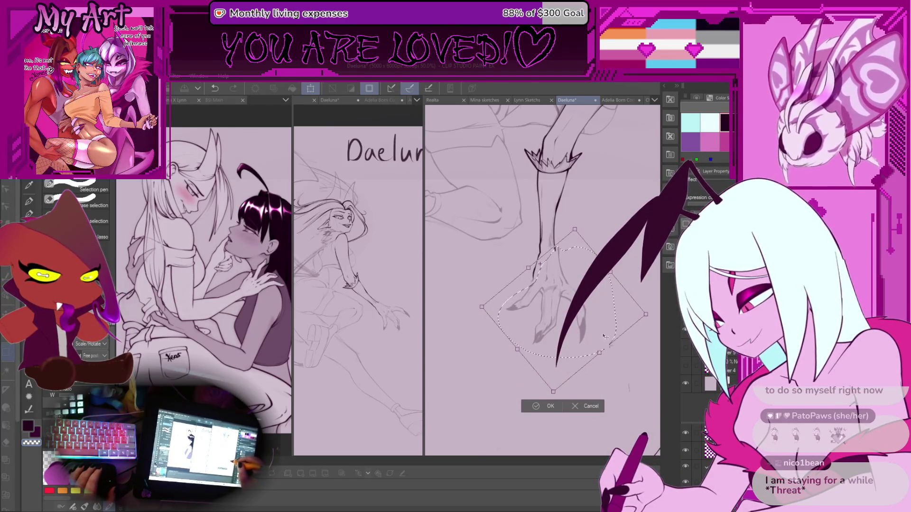
left_click_drag(655, 317, 649, 318)
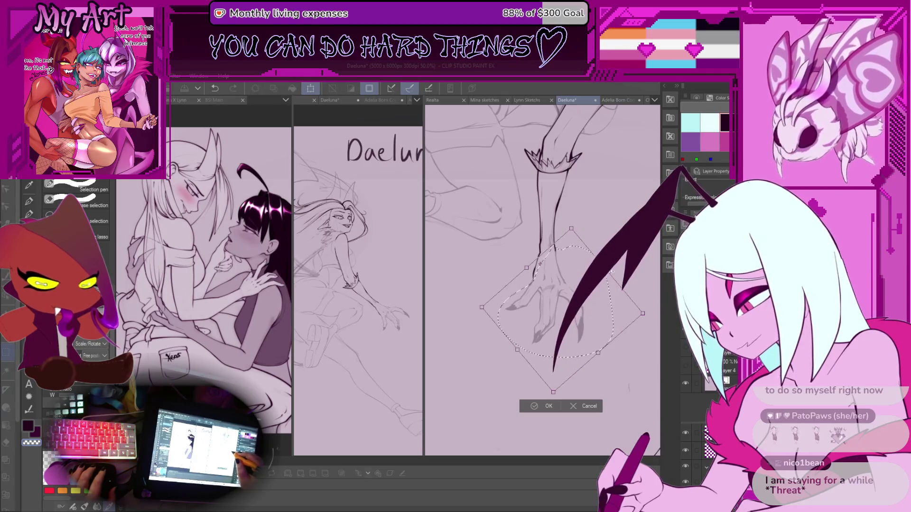
left_click_drag(611, 273, 609, 294)
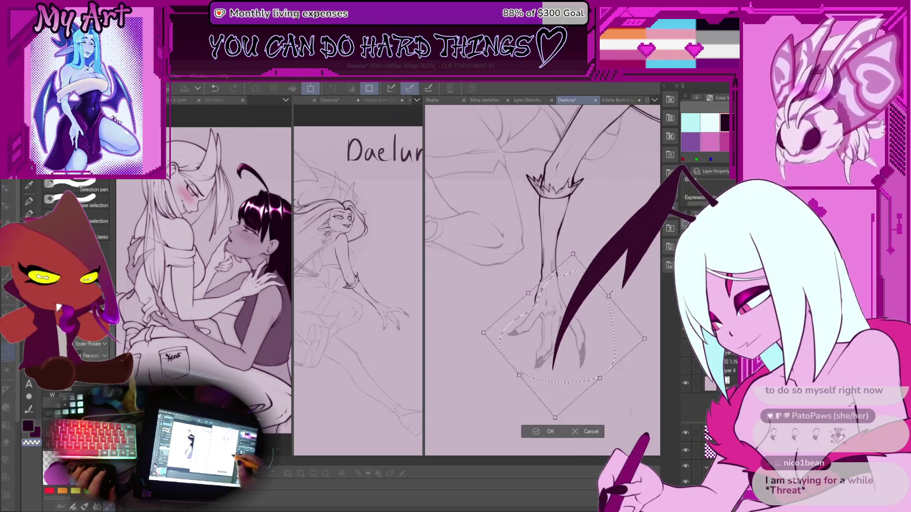
left_click(547, 433)
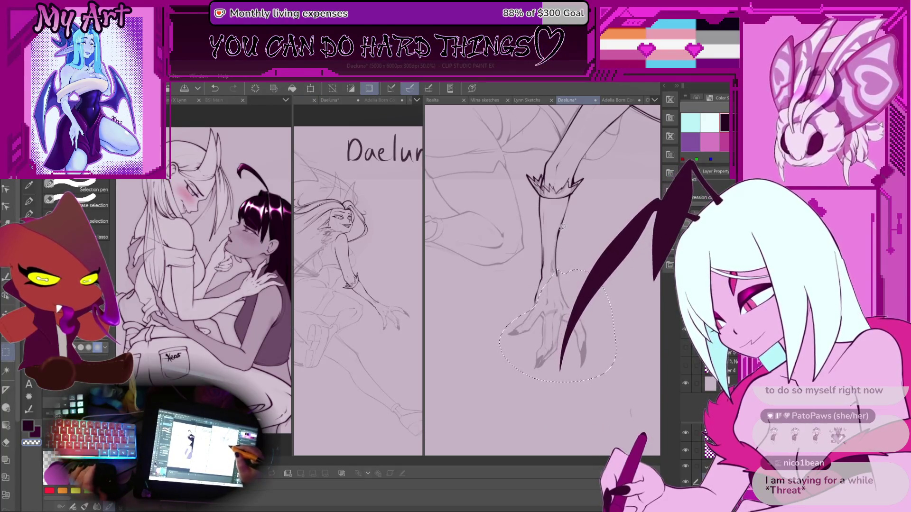
scroll(562, 239, "up", 2)
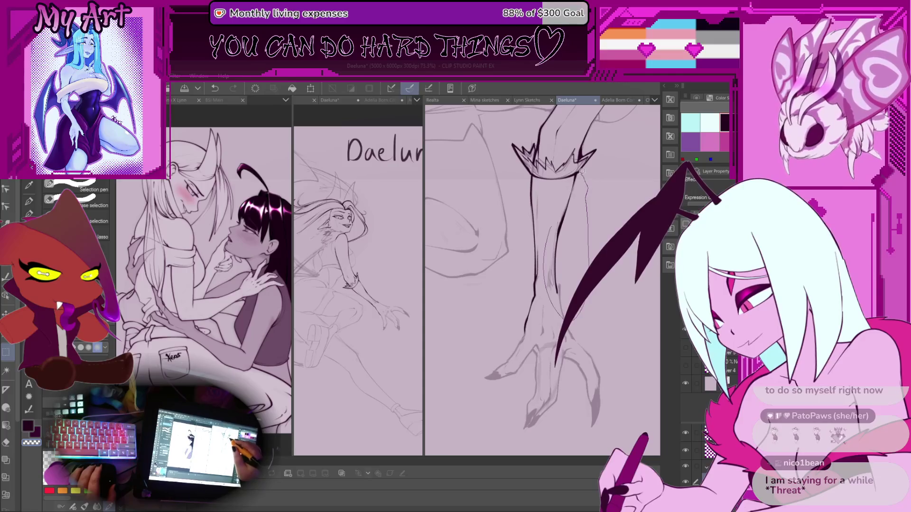
Step: Deselect the transformed foot and switch back to the Lineart Pencil
scroll(559, 224, "up", 4)
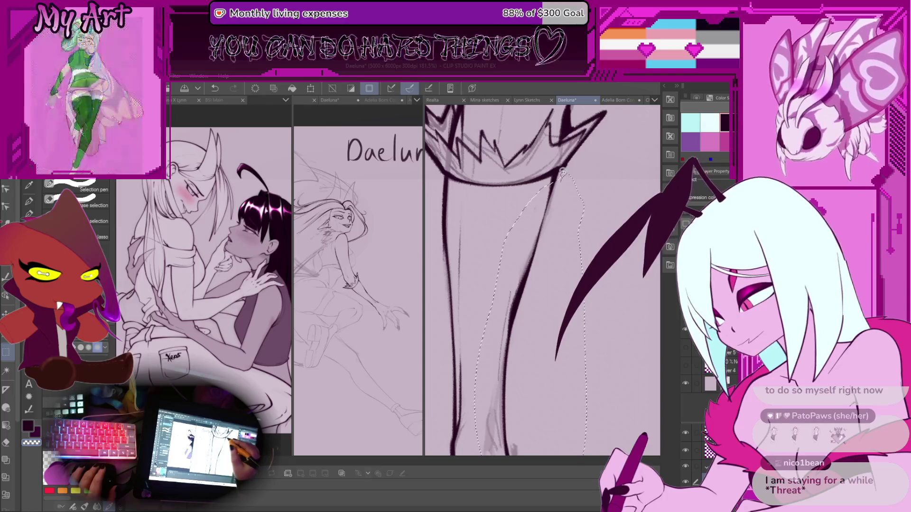
scroll(545, 217, "down", 3)
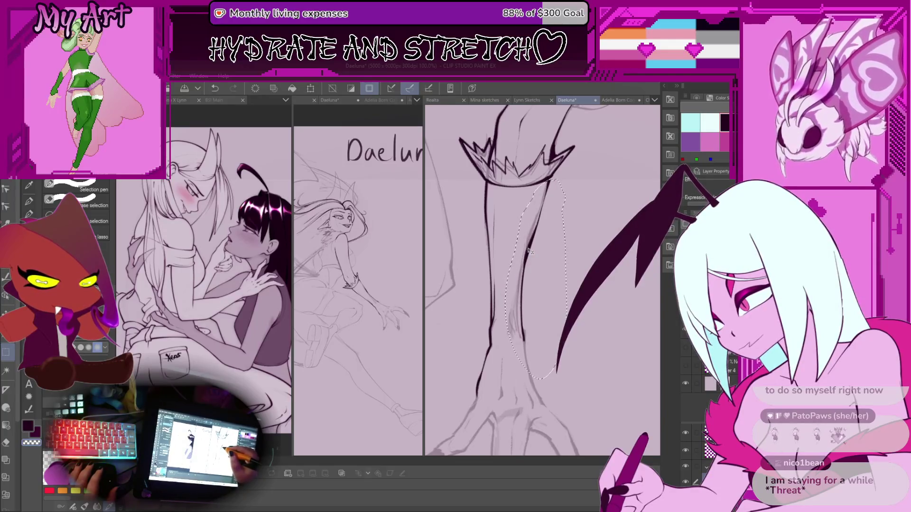
scroll(531, 281, "down", 2)
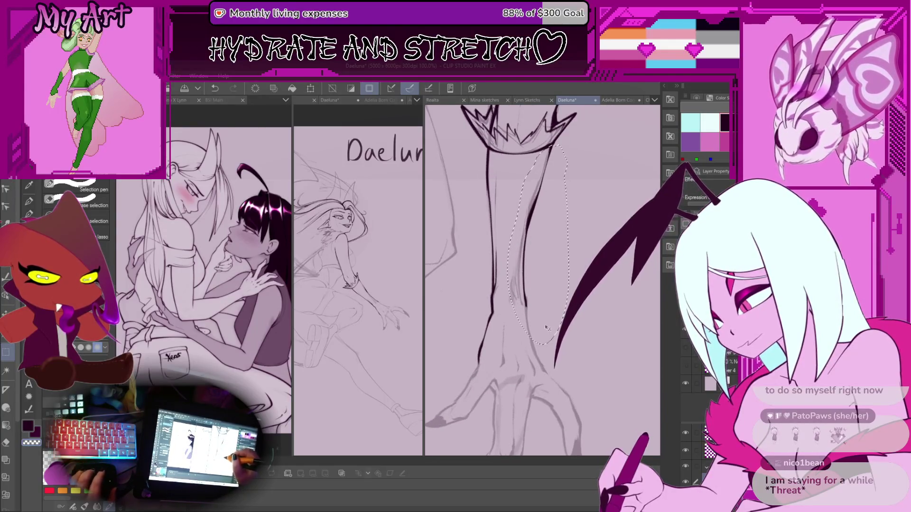
scroll(545, 327, "down", 2)
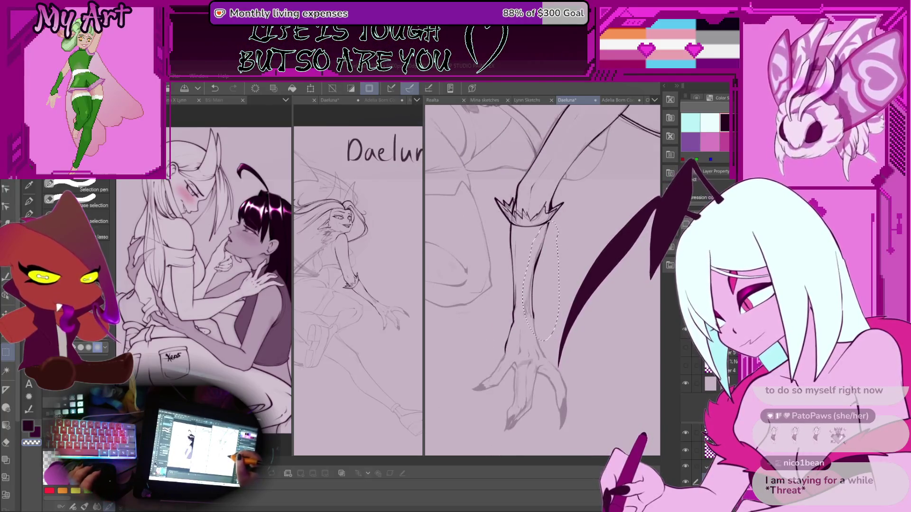
key("ctrl+d")
key("p")
scroll(501, 309, "up", 3)
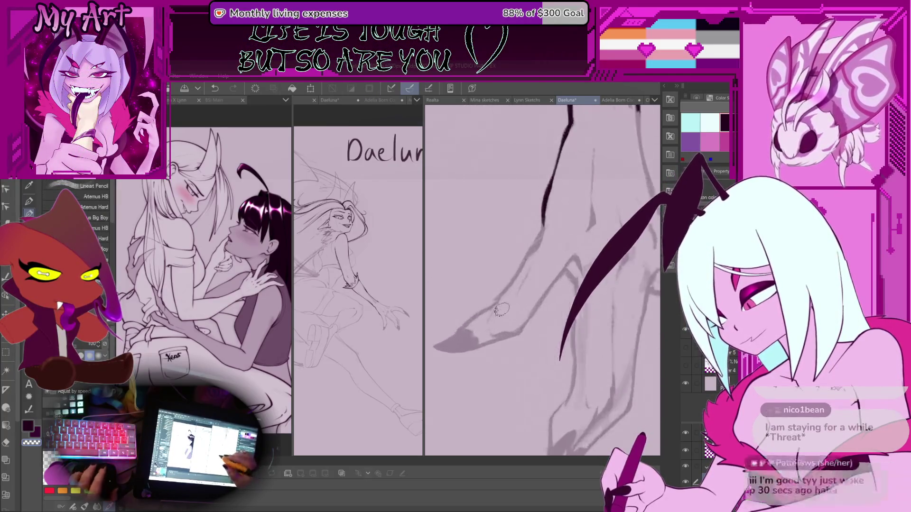
Step: Trace the outer foot edge down-left toward the toe, redrawing the tip stroke
scroll(501, 309, "up", 1)
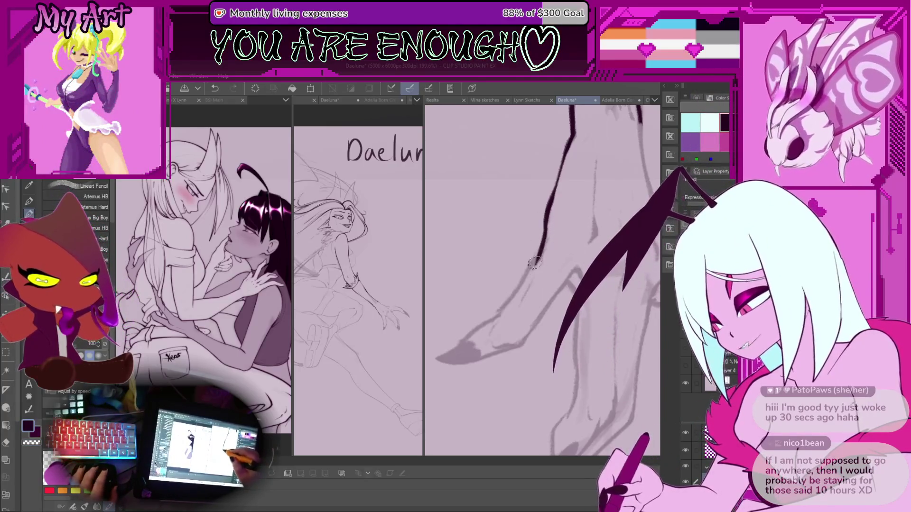
key("ctrl+z")
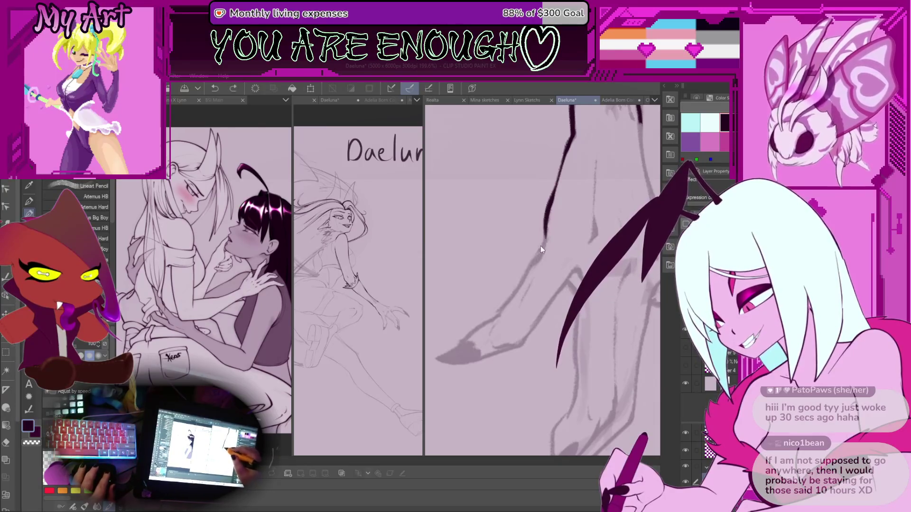
left_click_drag(529, 268, 512, 289)
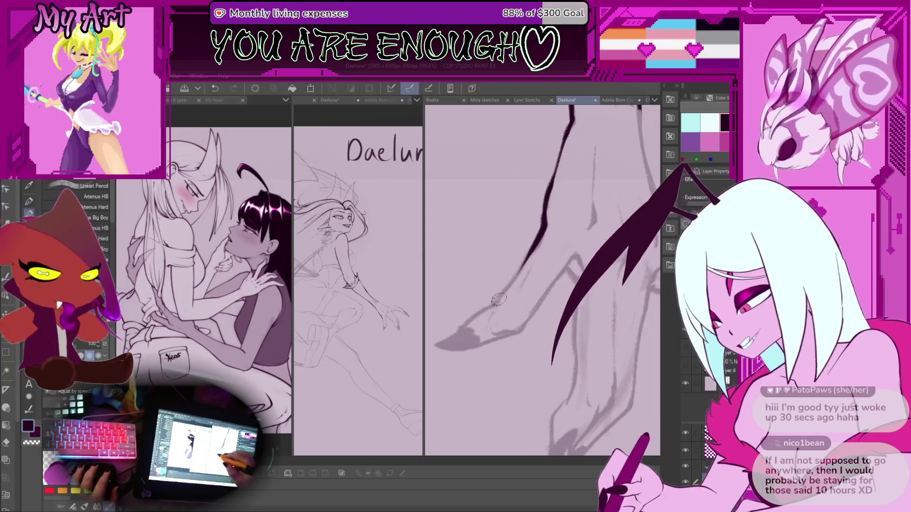
left_click_drag(522, 266, 495, 306)
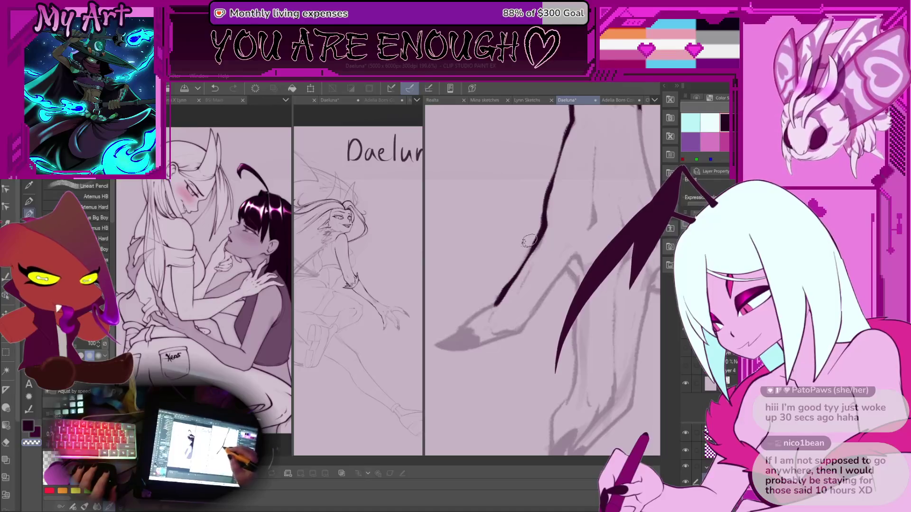
left_click_drag(504, 291, 472, 317)
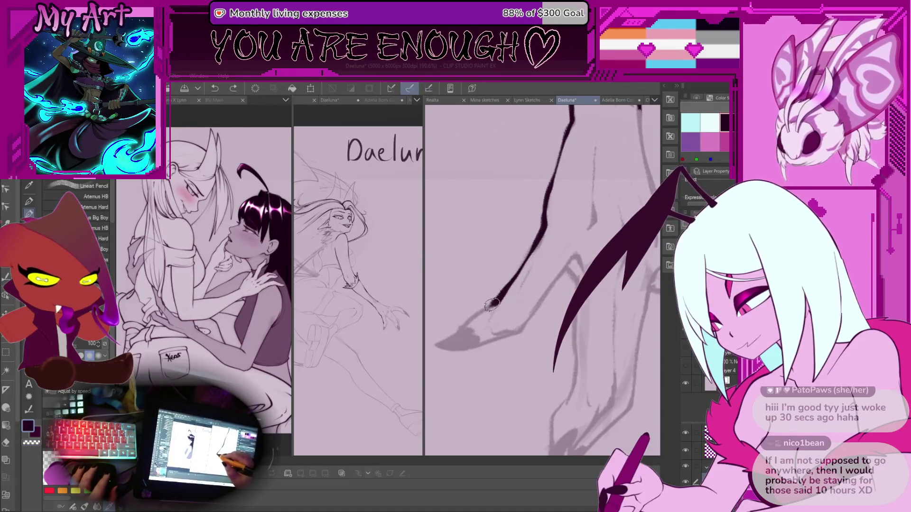
key("ctrl+z")
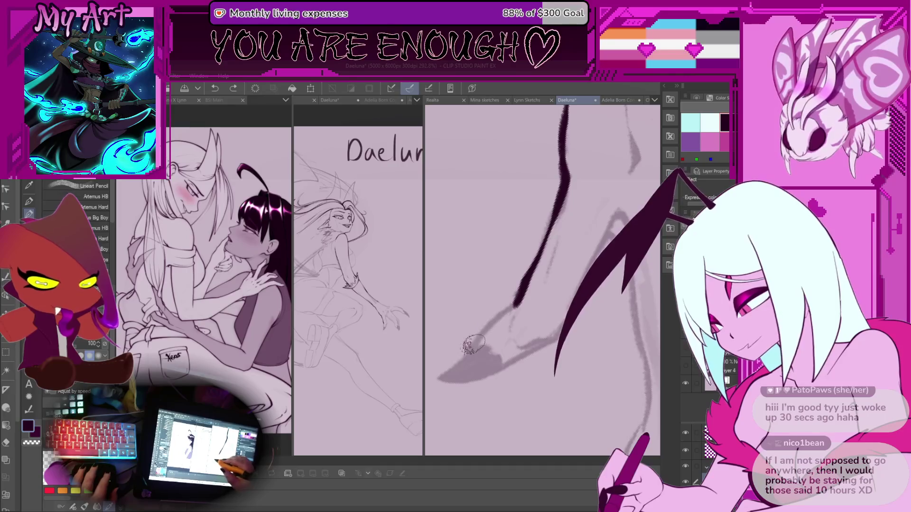
key("ctrl+z")
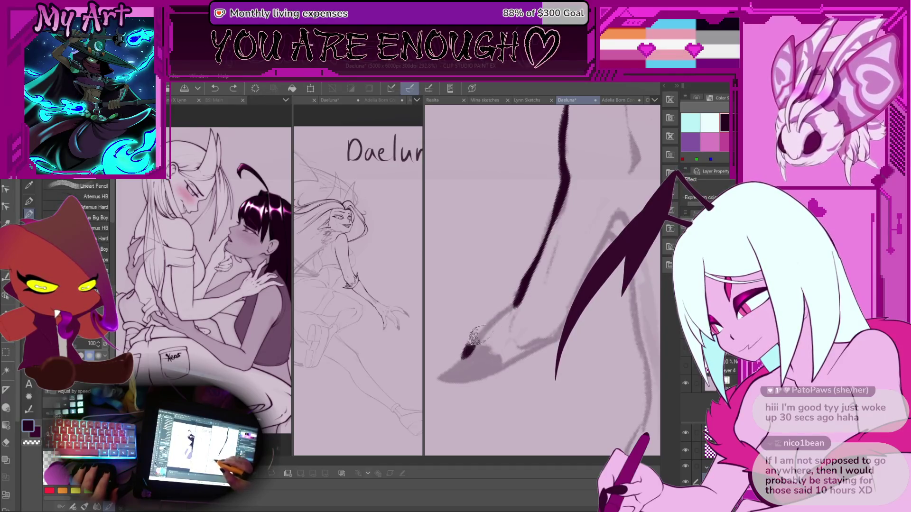
left_click_drag(516, 305, 462, 355)
mouse_move(519, 332)
left_mouse_down()
mouse_move(485, 306)
mouse_move(508, 294)
left_mouse_up()
key("ctrl+z")
Step: Ink the toe's pointed tip and darken its lower-right edge with the canvas rotated
mouse_move(494, 360)
left_mouse_down()
mouse_move(480, 327)
mouse_move(515, 354)
mouse_move(515, 375)
left_mouse_up()
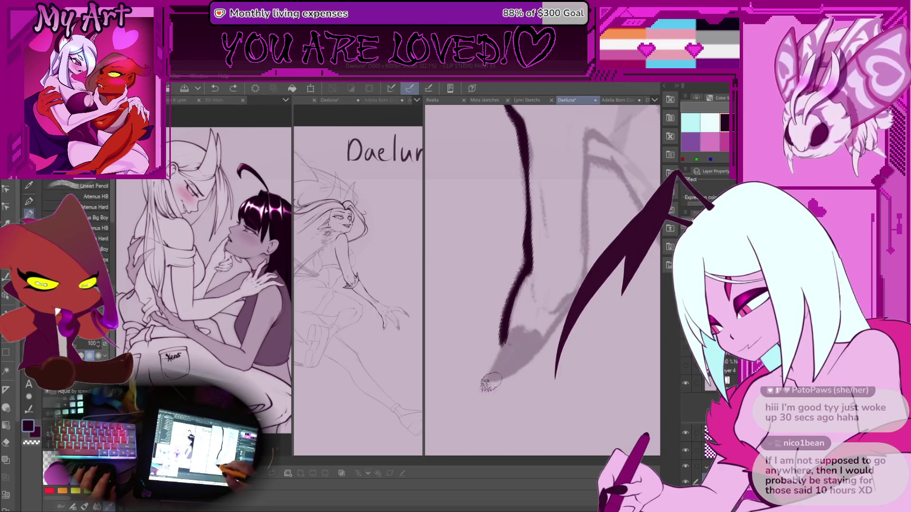
left_click_drag(496, 351, 545, 327)
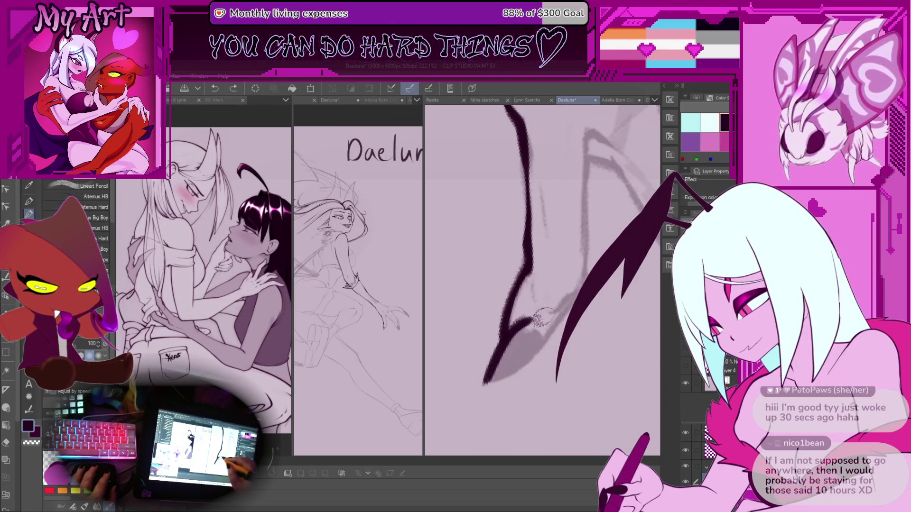
key("ctrl+z")
left_click_drag(481, 386, 522, 330)
key("ctrl+z")
mouse_move(481, 390)
left_mouse_down()
mouse_move(494, 363)
mouse_move(539, 327)
left_mouse_up()
left_click_drag(484, 385, 541, 339)
mouse_move(489, 379)
left_mouse_down()
mouse_move(539, 342)
mouse_move(503, 370)
left_mouse_up()
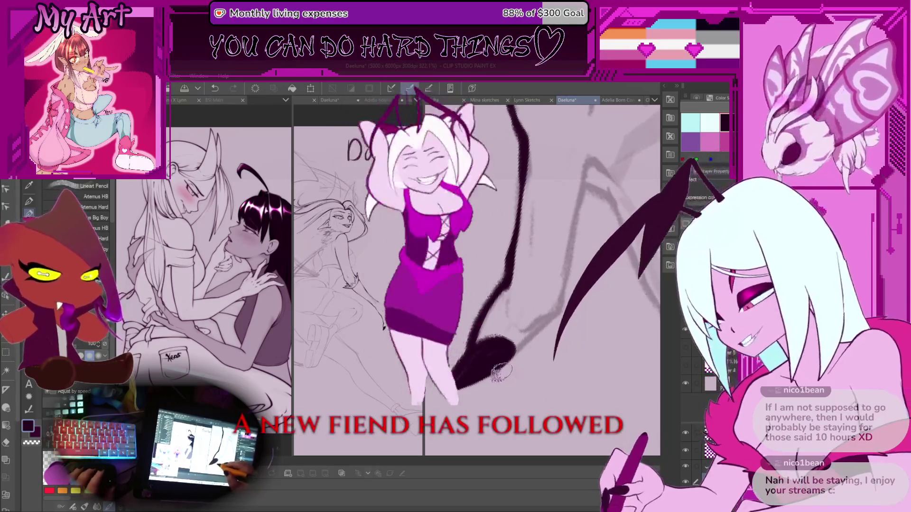
left_click_drag(504, 380, 496, 360)
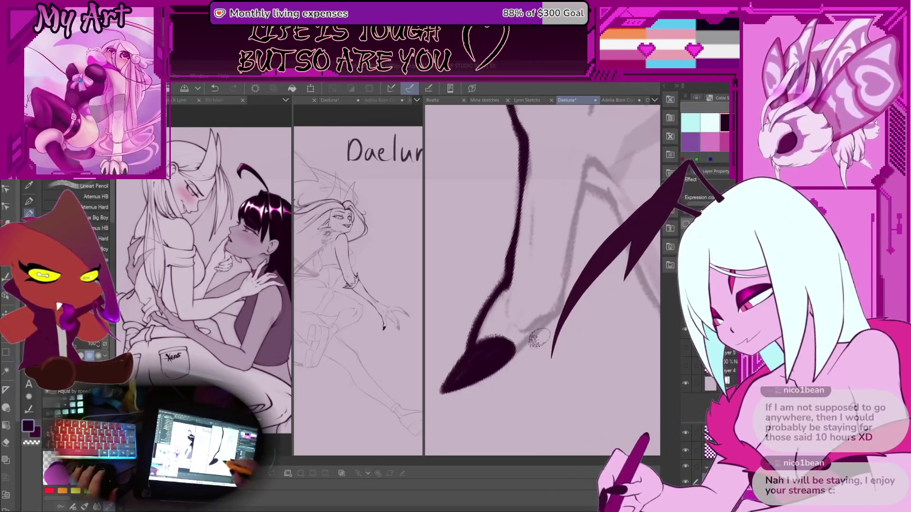
Step: Fill the claw's lower-left tip and start the lower toe line up-right
left_click_drag(480, 362, 492, 346)
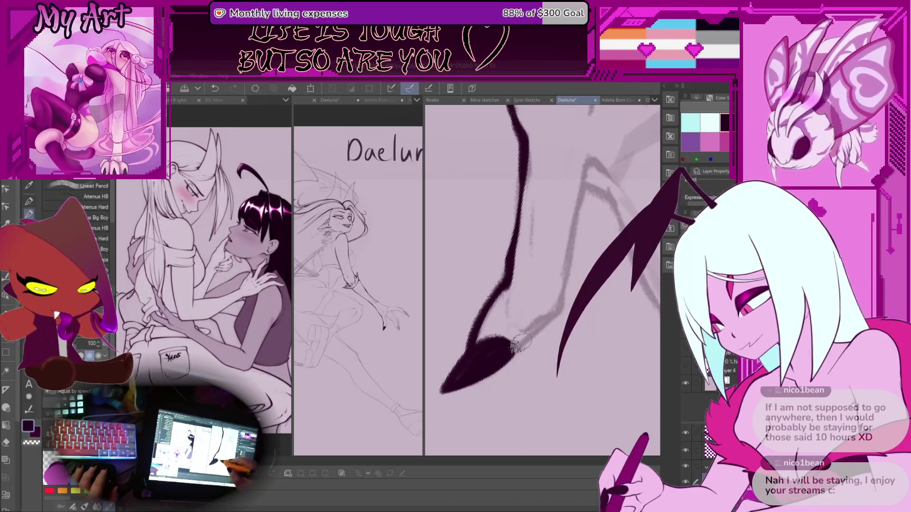
left_click_drag(563, 299, 538, 324)
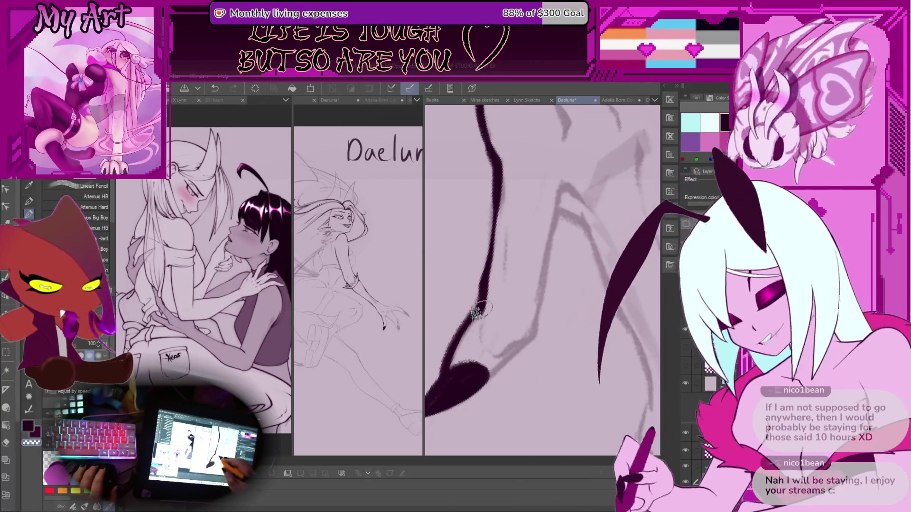
key("ctrl+z")
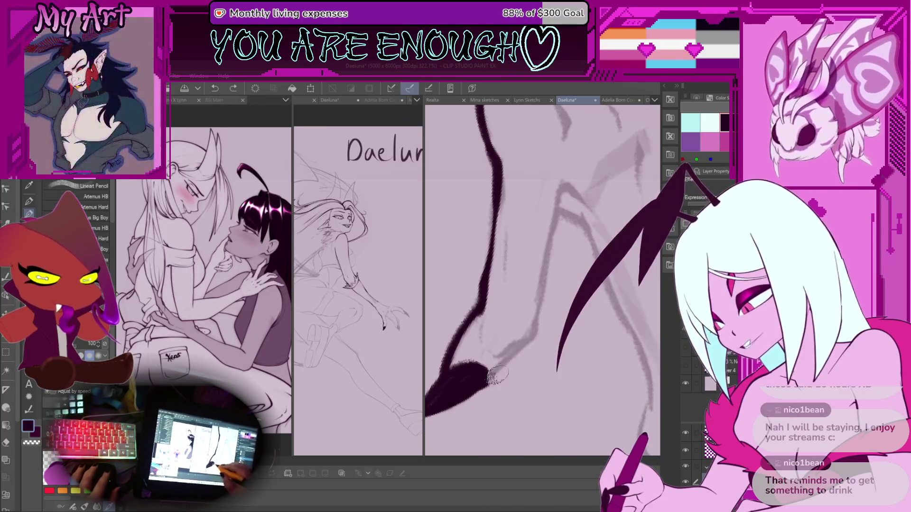
mouse_move(557, 306)
left_mouse_down()
mouse_move(552, 313)
mouse_move(562, 304)
left_mouse_up()
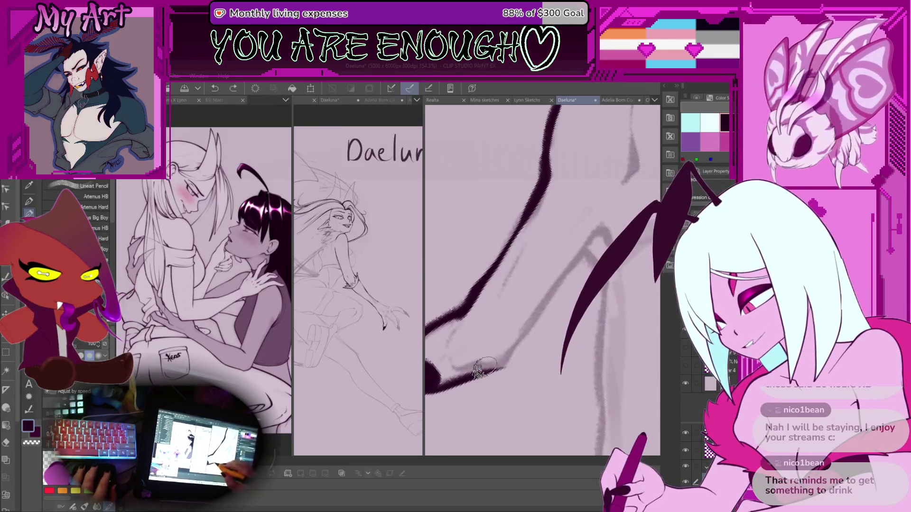
left_click_drag(535, 316, 505, 354)
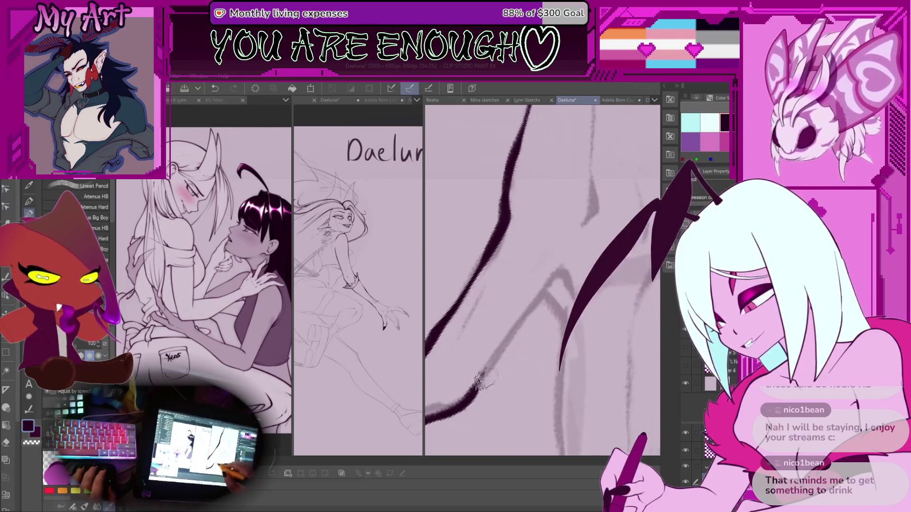
left_click_drag(509, 301, 494, 323)
left_click_drag(512, 368, 556, 308)
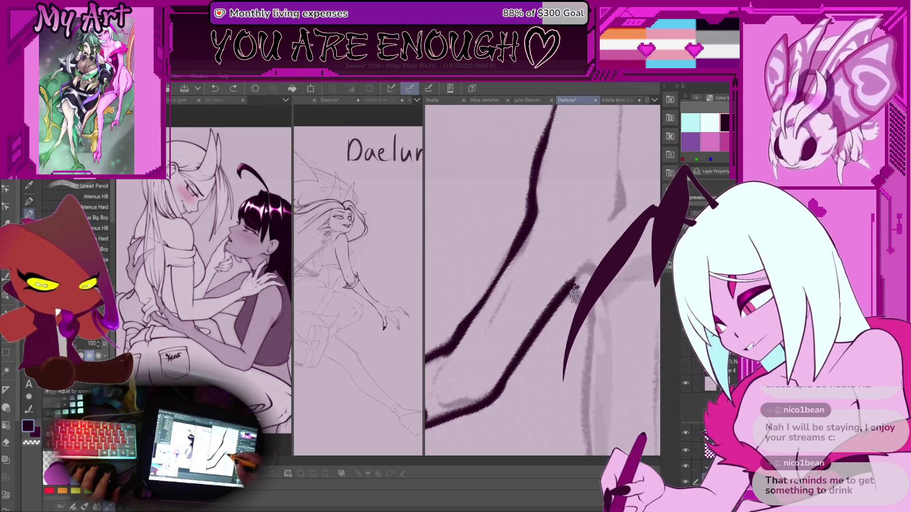
left_click_drag(588, 384, 550, 331)
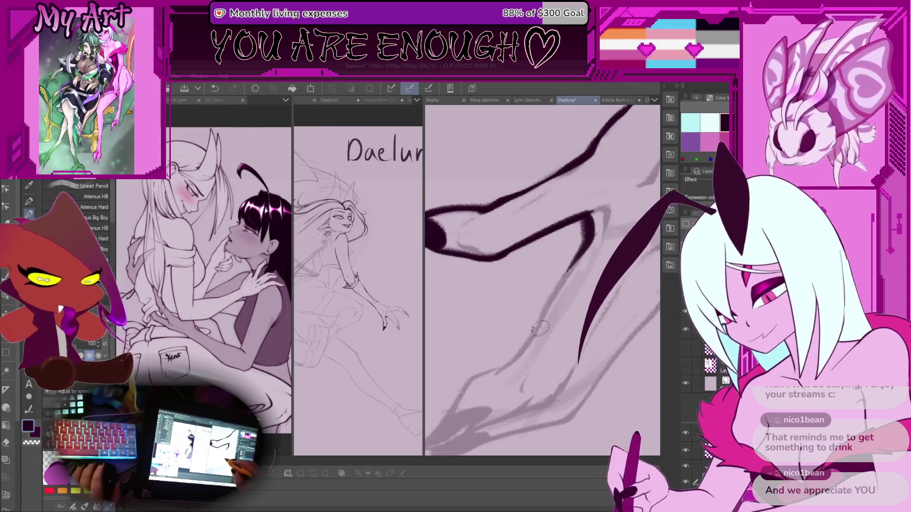
key("ctrl+z")
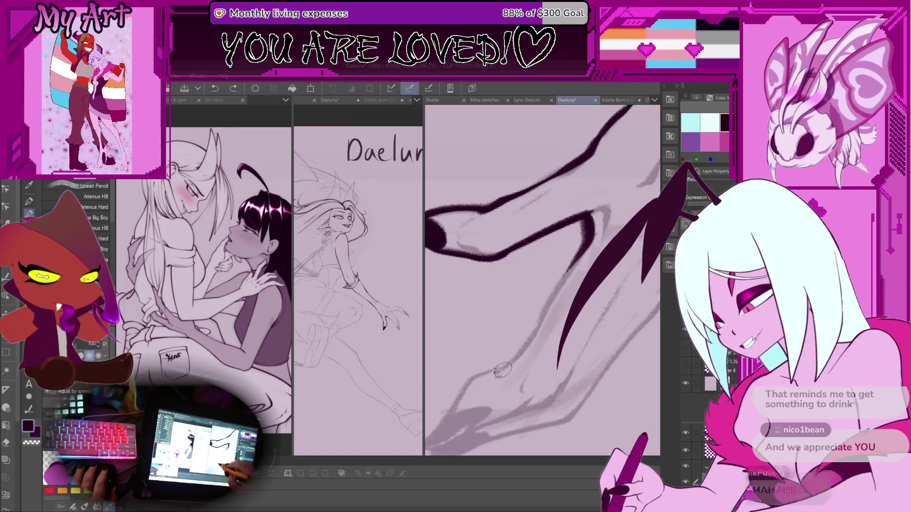
Step: Ink a long diagonal toe line along the foot's underside, retrying strokes
left_click_drag(496, 373, 557, 287)
key("ctrl+z")
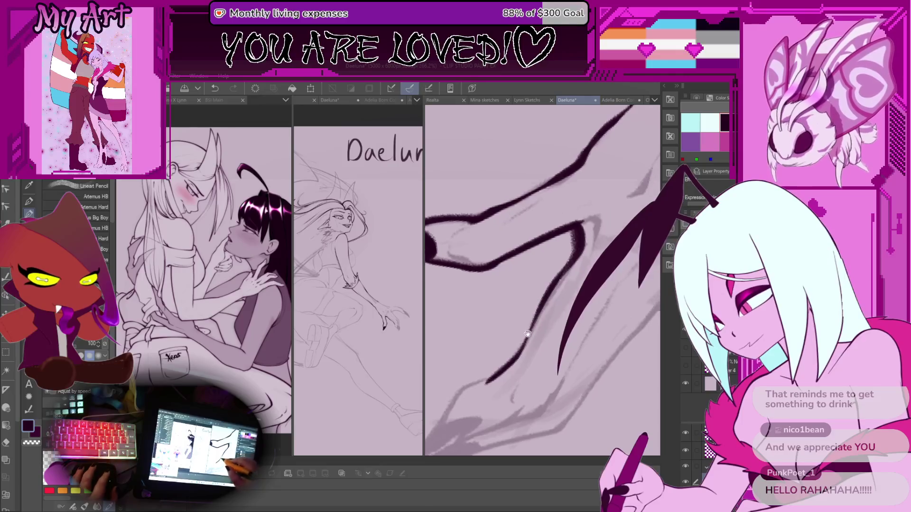
left_click_drag(482, 389, 517, 361)
key("ctrl+z")
mouse_move(482, 390)
left_mouse_down()
mouse_move(522, 355)
mouse_move(553, 287)
left_mouse_up()
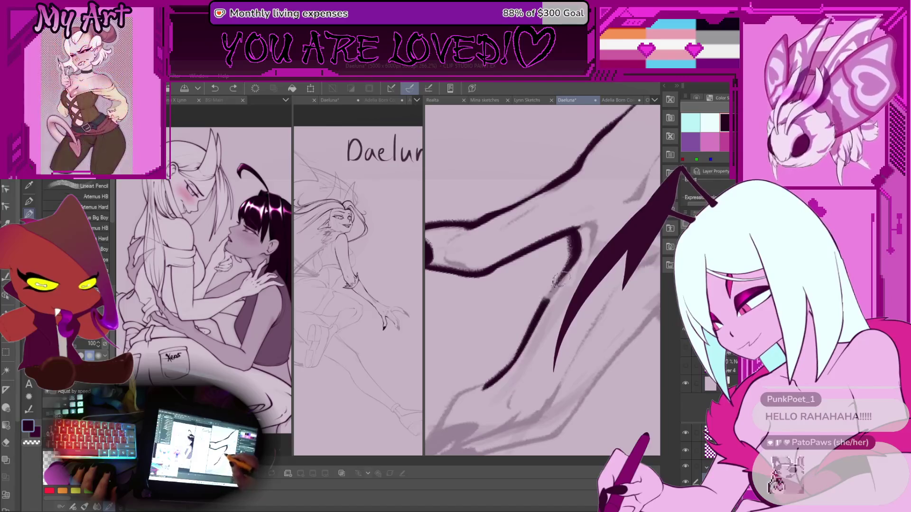
left_click_drag(529, 338, 600, 233)
scroll(600, 233, "up", 2)
key("ctrl+z")
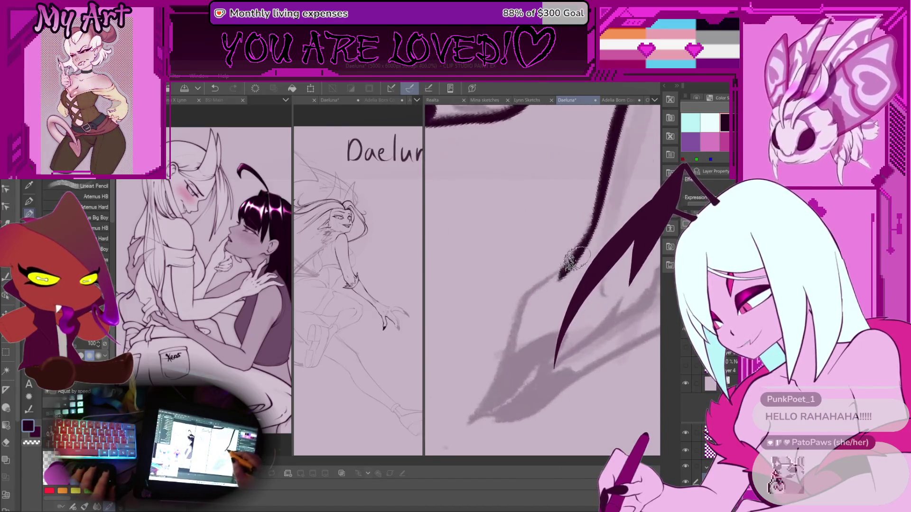
left_click_drag(550, 275, 489, 377)
Step: Extend the lower toe line up-right along the toe's inner edge
scroll(521, 355, "down", 2)
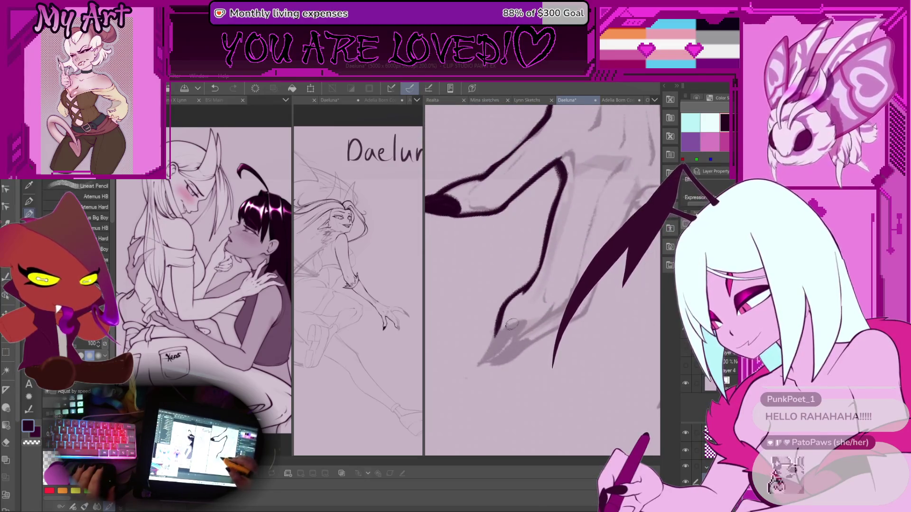
scroll(520, 351, "up", 2)
mouse_move(520, 341)
left_mouse_down()
mouse_move(512, 293)
mouse_move(491, 365)
mouse_move(527, 348)
mouse_move(493, 354)
mouse_move(542, 305)
mouse_move(491, 380)
mouse_move(498, 362)
mouse_move(509, 363)
mouse_move(480, 410)
mouse_move(564, 313)
left_mouse_up()
key("ctrl+z")
key("ctrl+z")
scroll(531, 318, "down", 3)
scroll(531, 319, "up", 1)
left_click_drag(515, 375, 560, 313)
key("ctrl+z")
left_click_drag(510, 378, 553, 290)
key("ctrl+z")
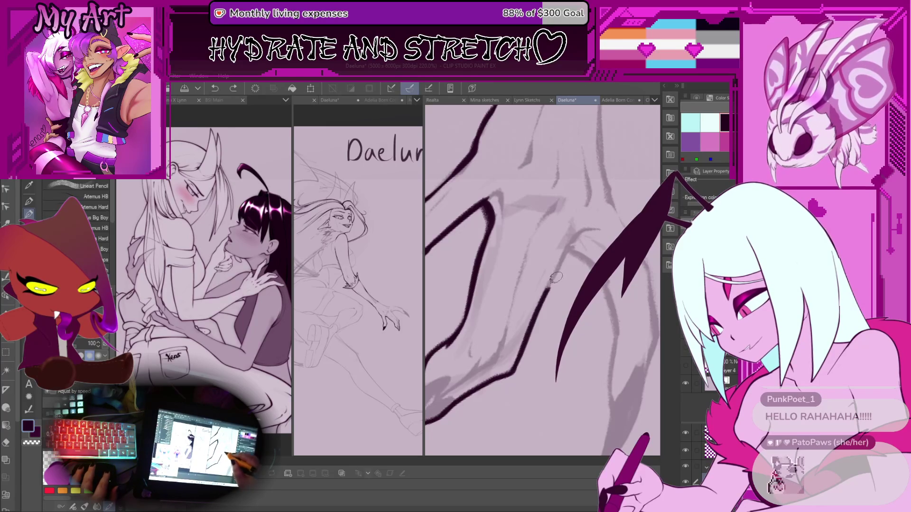
Step: Ink the next toe's diagonal line curving up from the bottom of the foot
scroll(565, 255, "up", 3)
left_click_drag(536, 453, 569, 243)
scroll(526, 265, "down", 2)
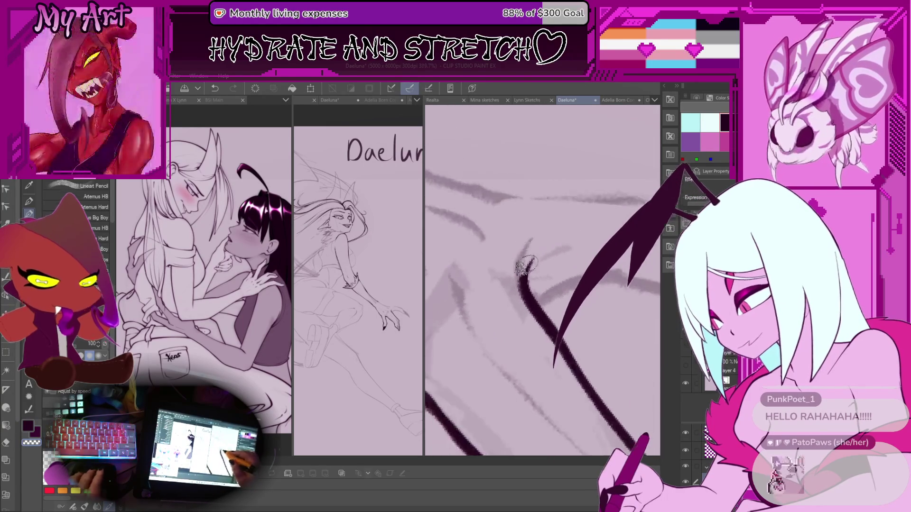
scroll(530, 279, "up", 1)
left_click_drag(523, 278, 567, 240)
key("ctrl+z")
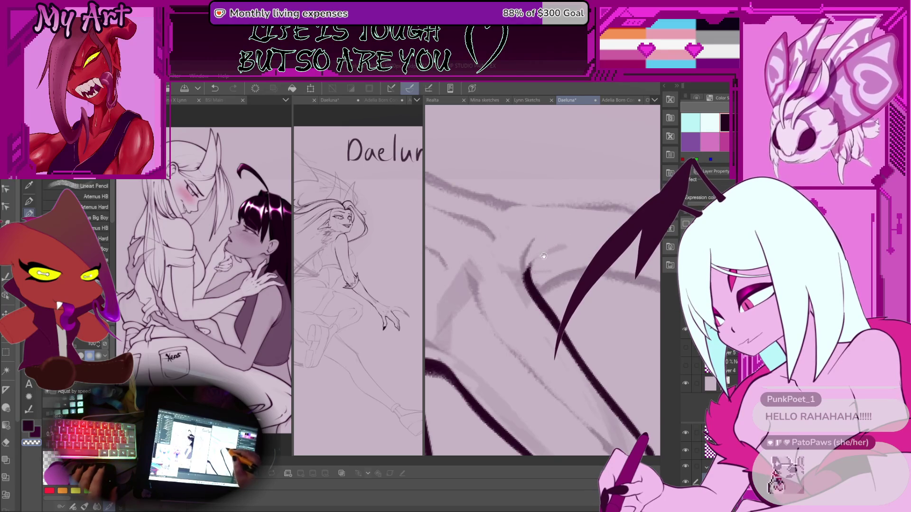
Step: Outline the claw tip and fill its remaining gap solid black
scroll(530, 279, "down", 3)
scroll(484, 354, "up", 3)
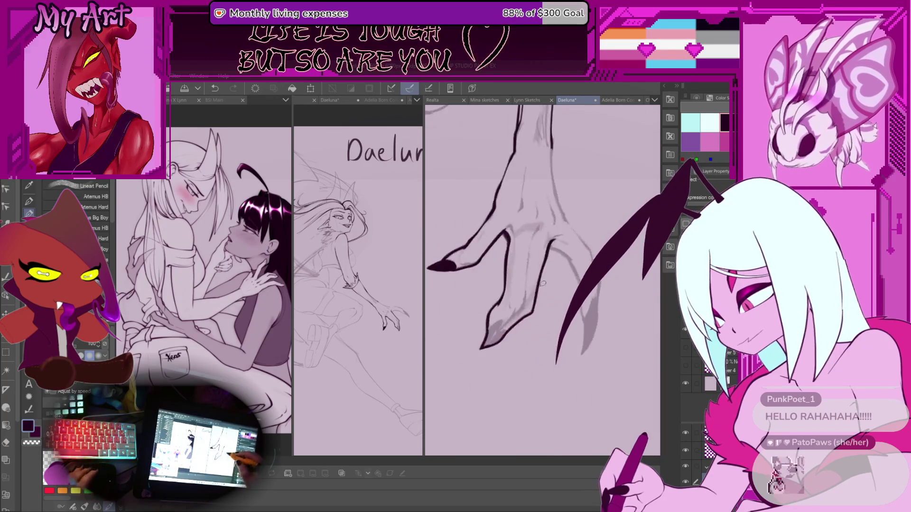
scroll(484, 353, "up", 2)
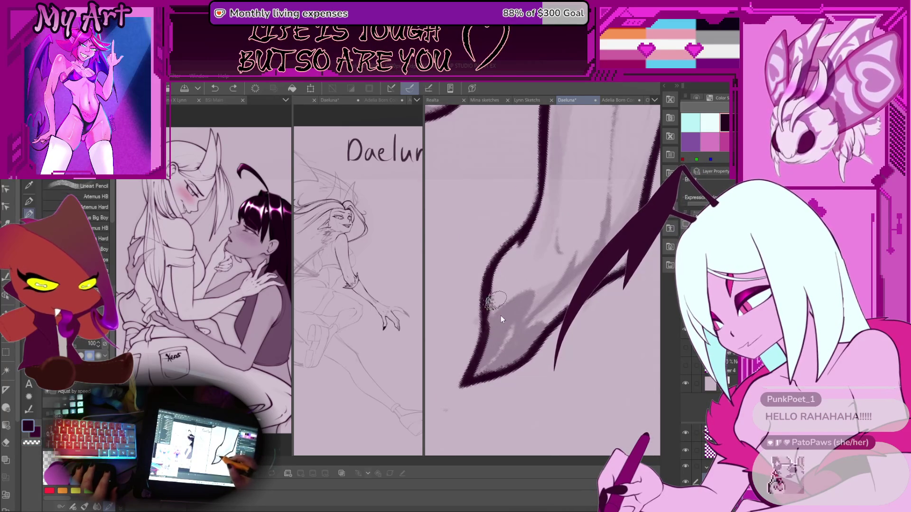
mouse_move(488, 317)
left_mouse_down()
mouse_move(521, 292)
mouse_move(523, 330)
left_mouse_up()
mouse_move(510, 369)
left_mouse_down()
mouse_move(547, 346)
mouse_move(518, 332)
left_mouse_up()
key("ctrl+z")
left_click_drag(551, 286, 540, 292)
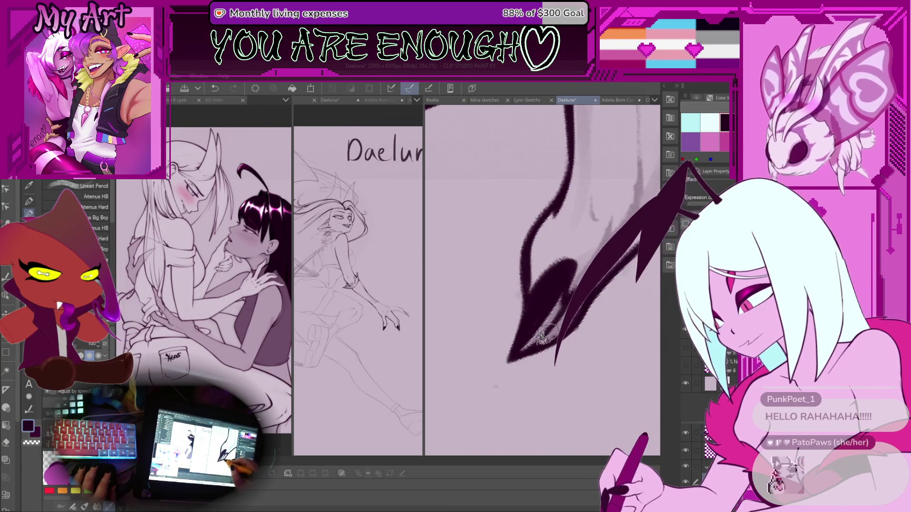
scroll(546, 327, "up", 2)
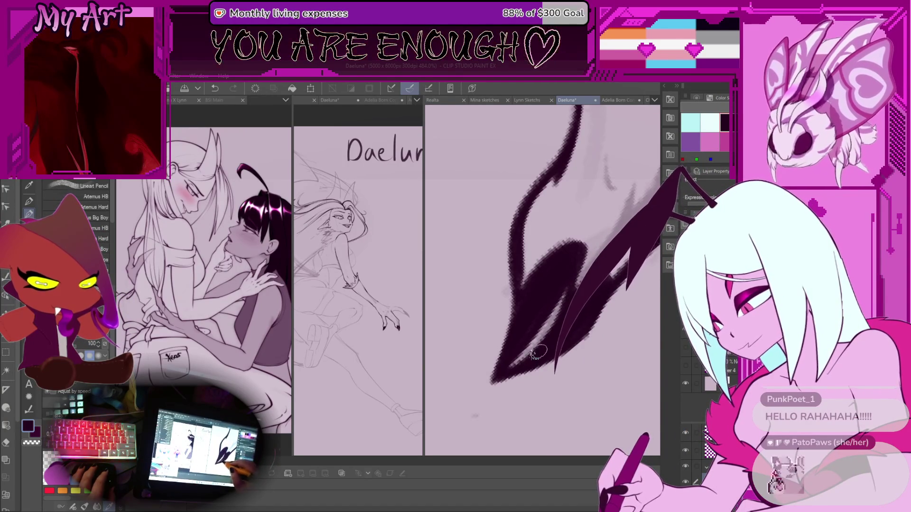
key("minus")
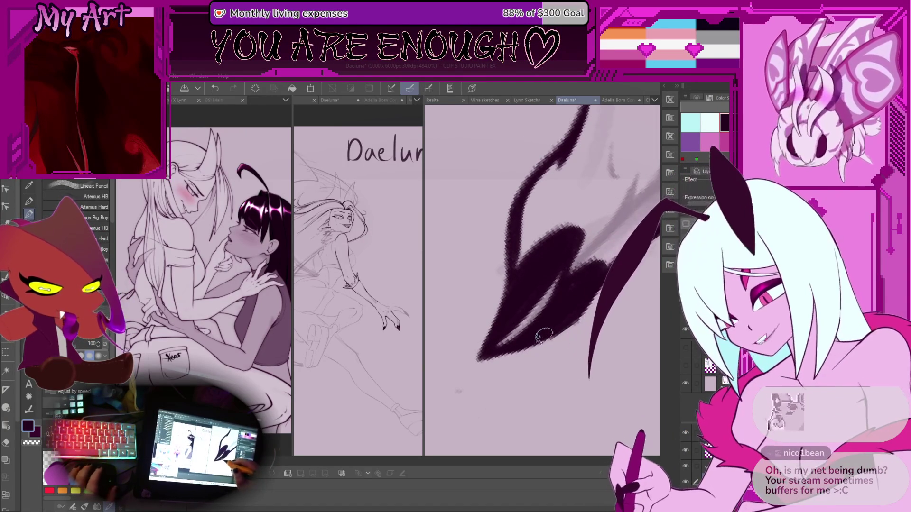
left_click(547, 274)
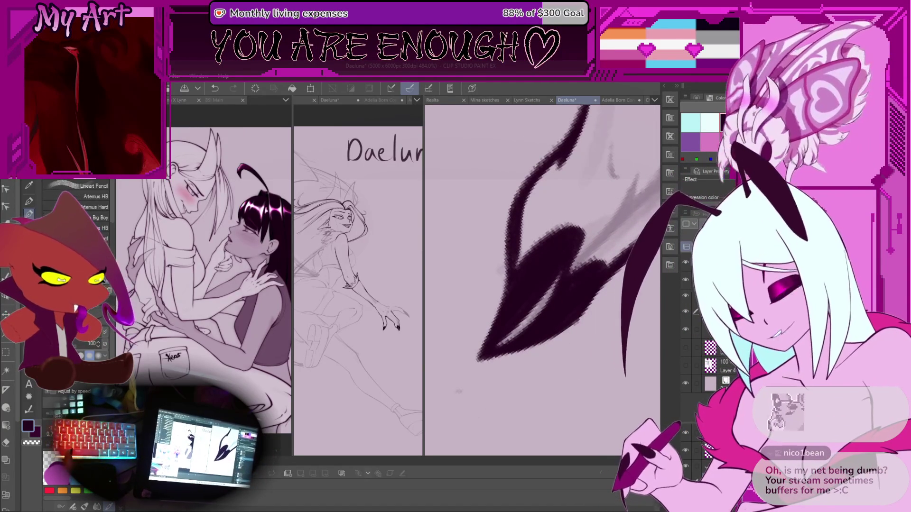